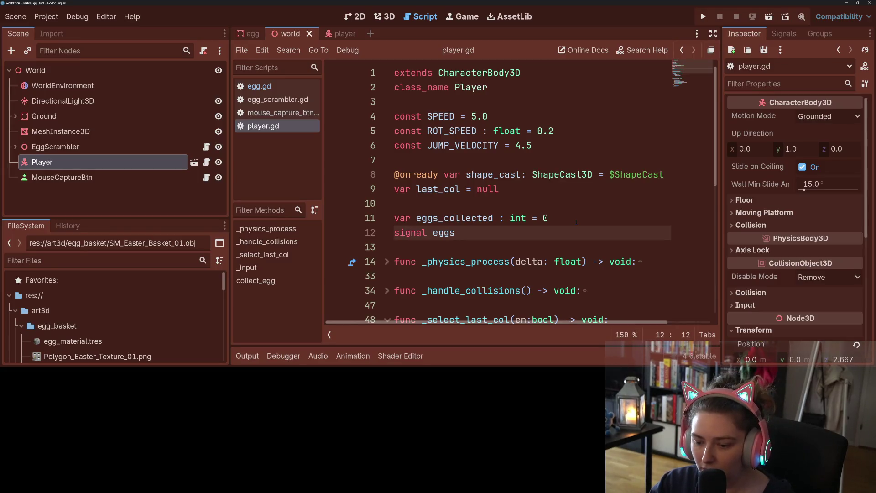
Declare the egg-collected signal in player.gd with player and egg_count : int parameters
type("collected")
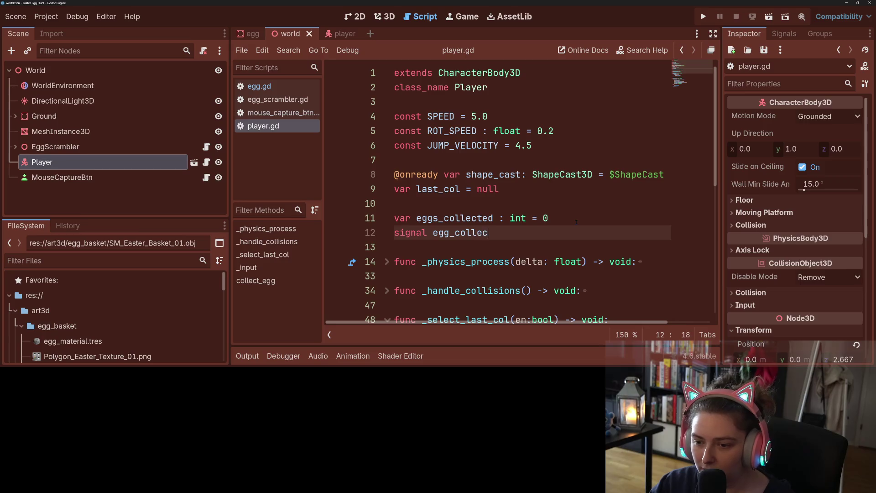
type("(")
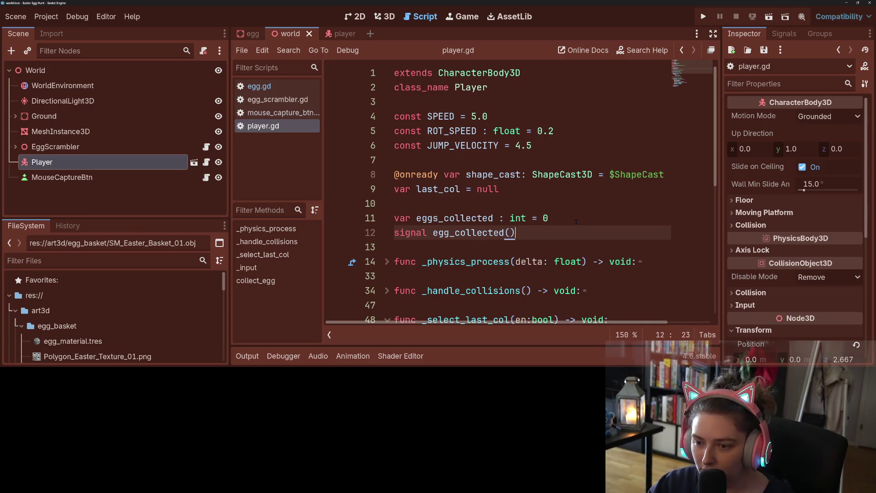
type("egg_count")
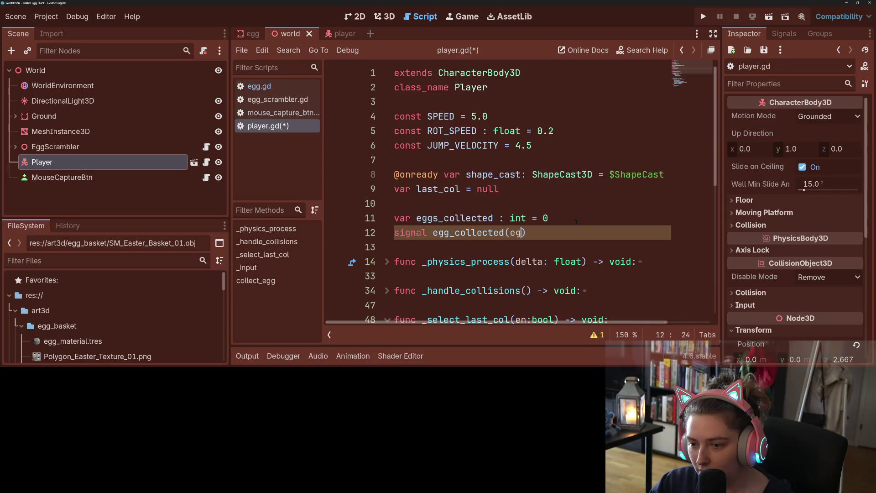
type(" : int")
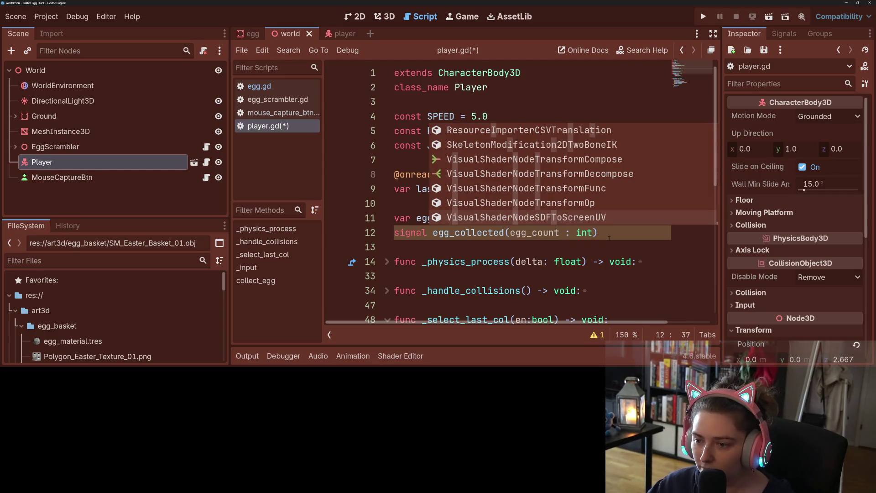
left_click(588, 217)
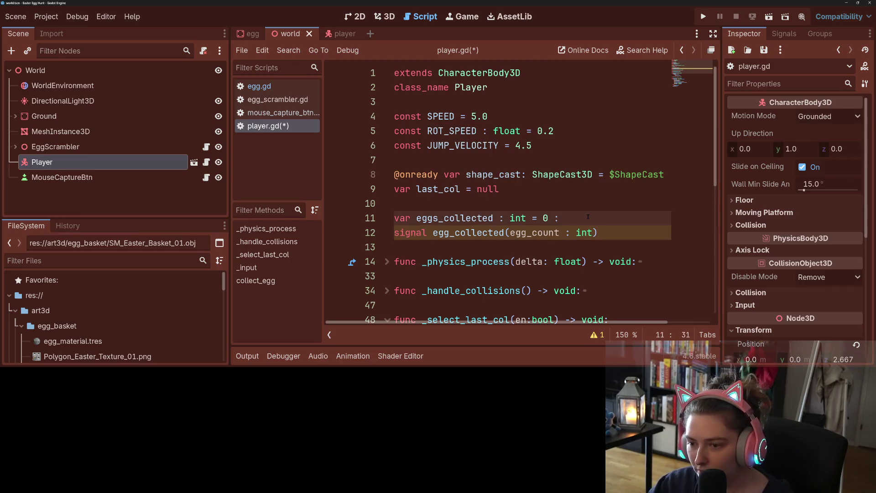
key("Return")
left_click(510, 247)
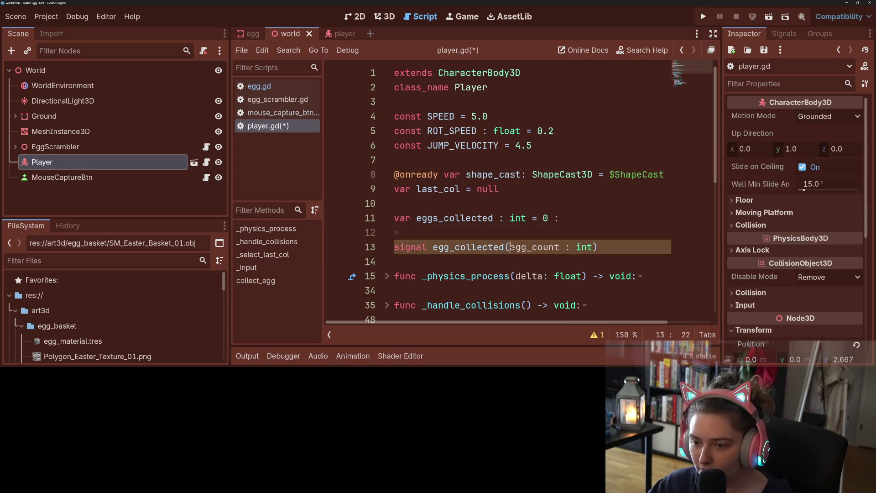
type("player")
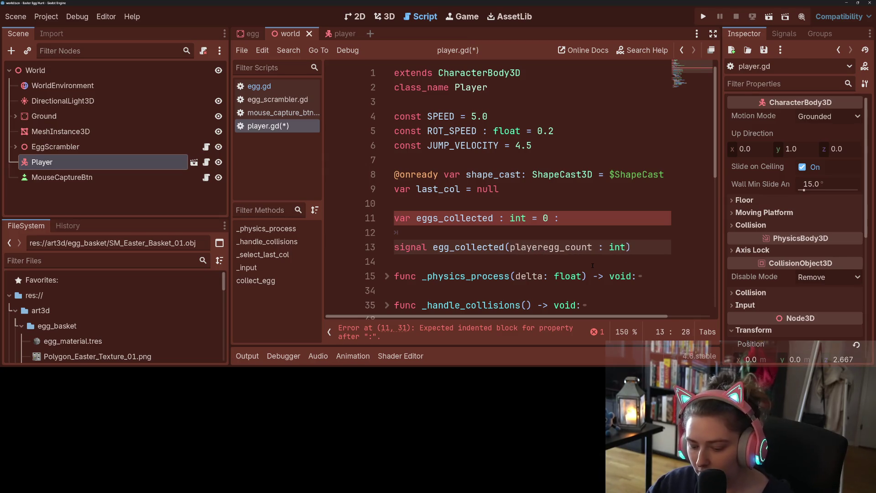
type(",")
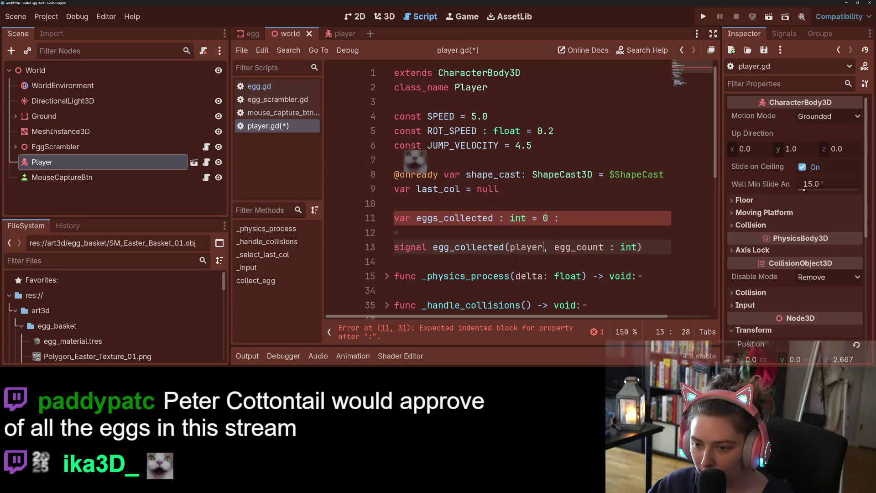
Give eggs_collected a setter that stores the value and emits (self, eggs_collected), then save
left_click(580, 228)
type("s")
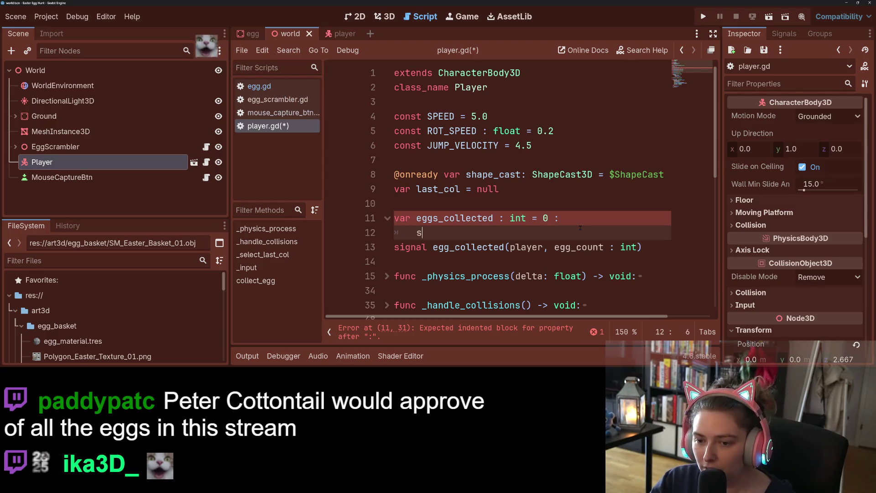
type("et(val")
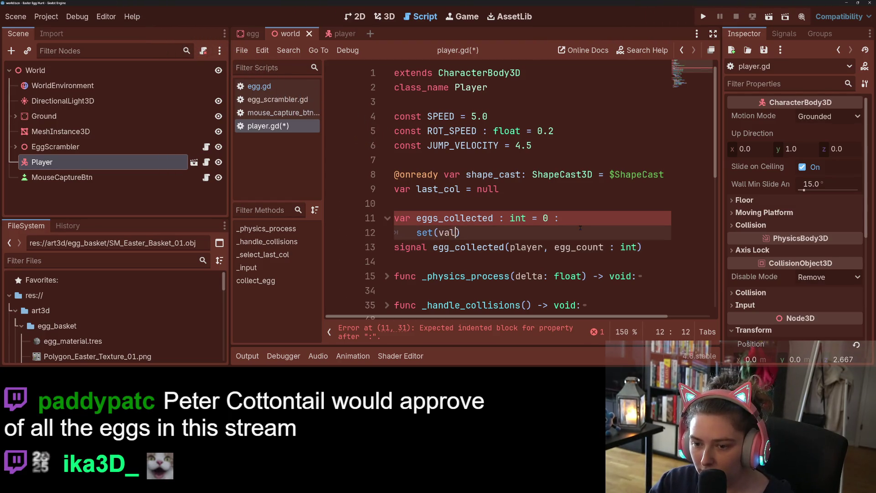
type("ue):")
key("Return")
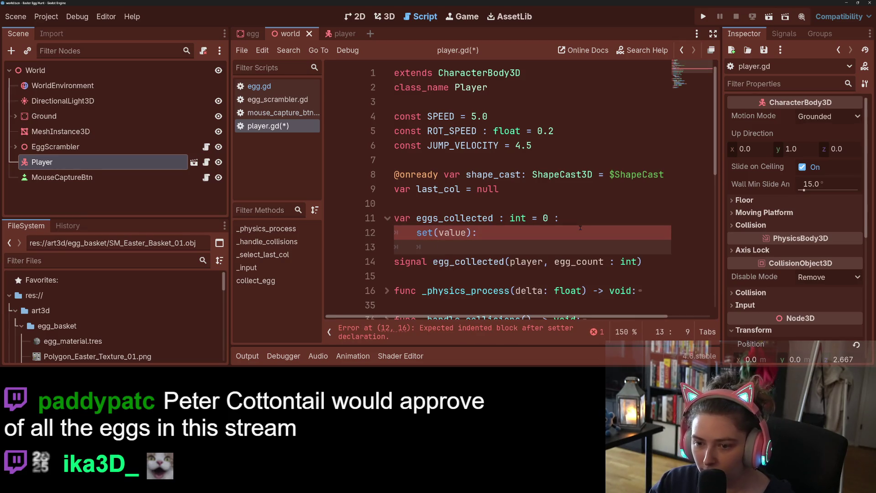
type("eggs_collected = ")
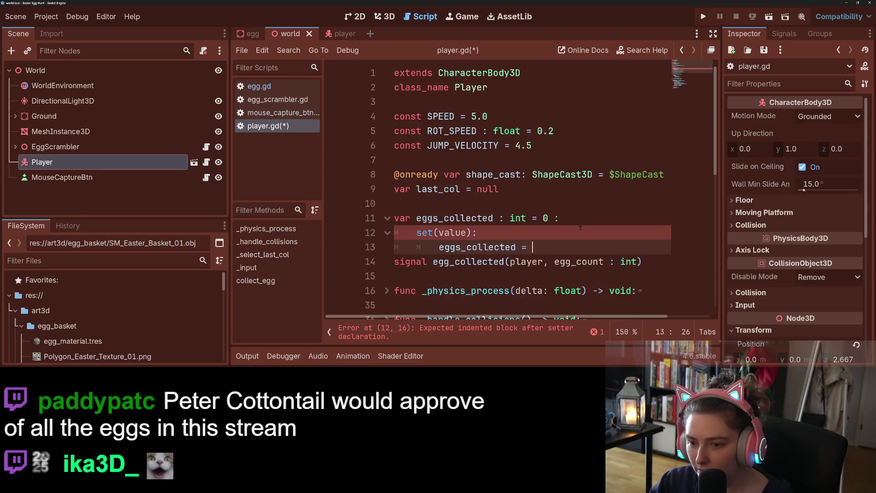
type("value")
key("Return")
type("egg")
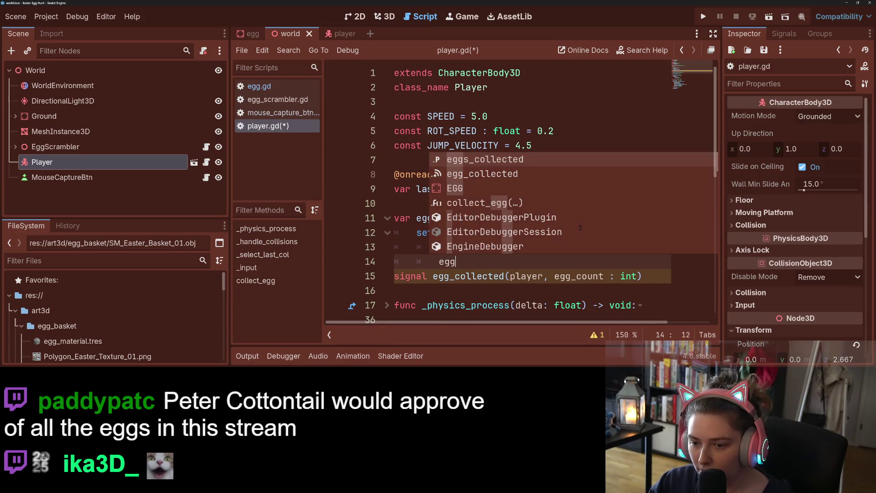
key("Return")
type("emit(self")
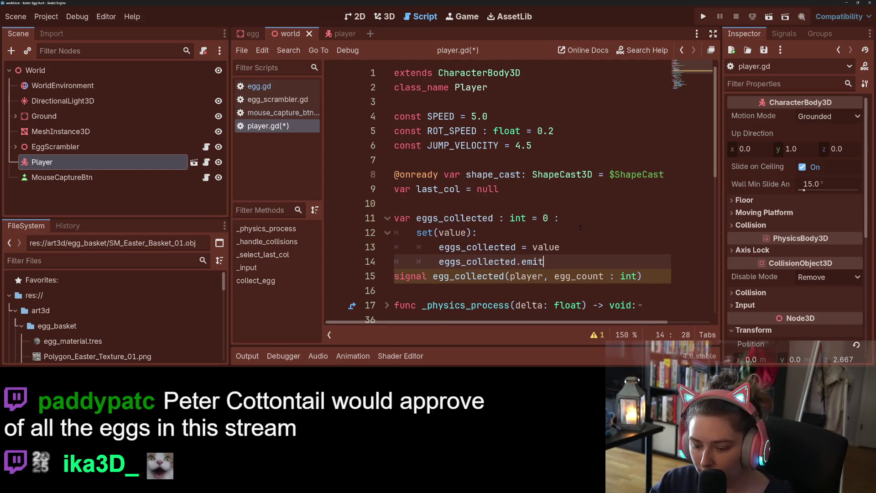
type(", ")
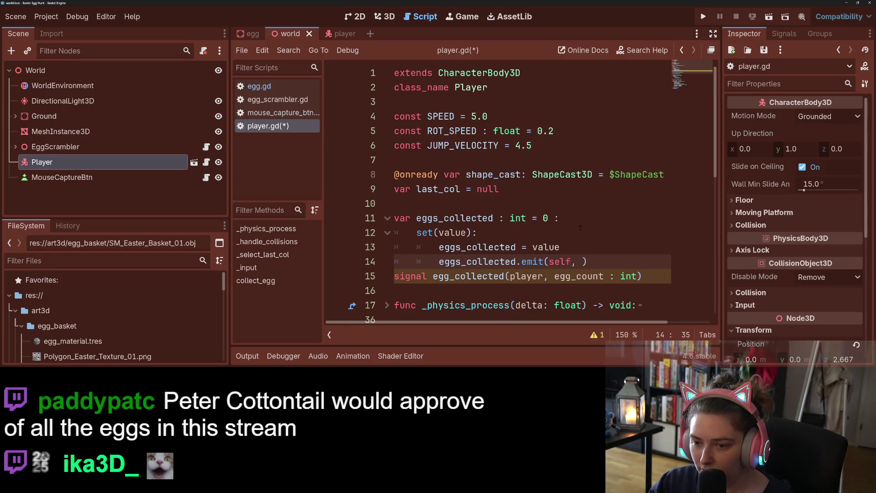
type("eggs")
key("Return")
key("ctrl+s")
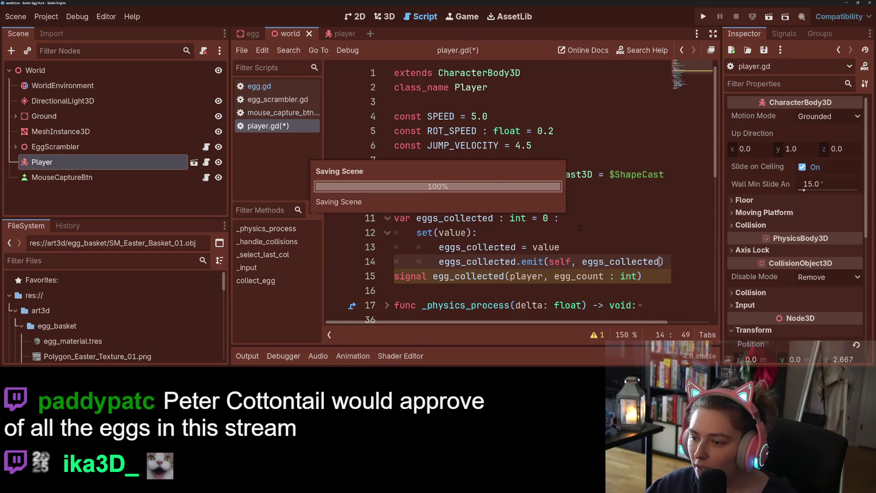
Make the setter call egg_collected.emit and check its self and eggs_collected arguments
mouse_move(588, 258)
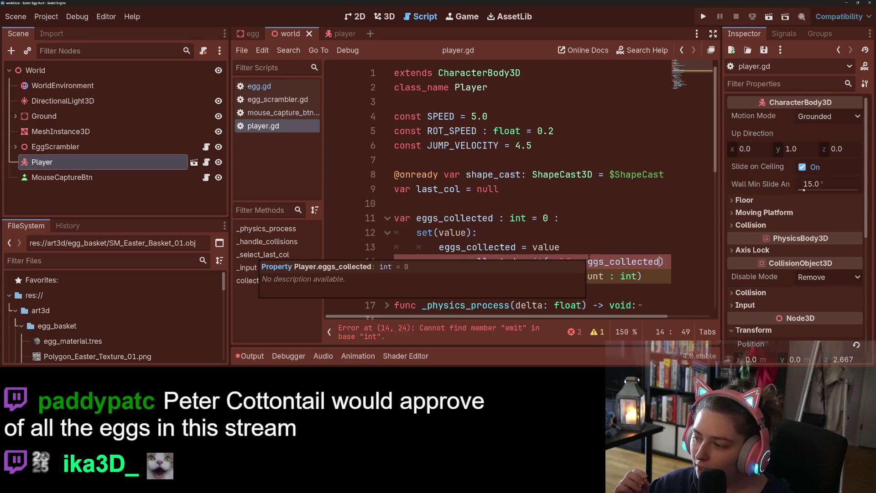
left_click(540, 229)
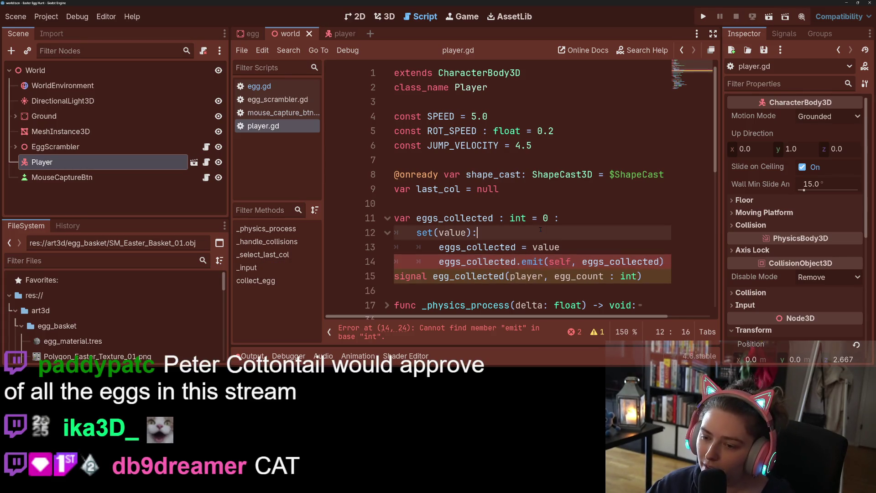
left_click(500, 264)
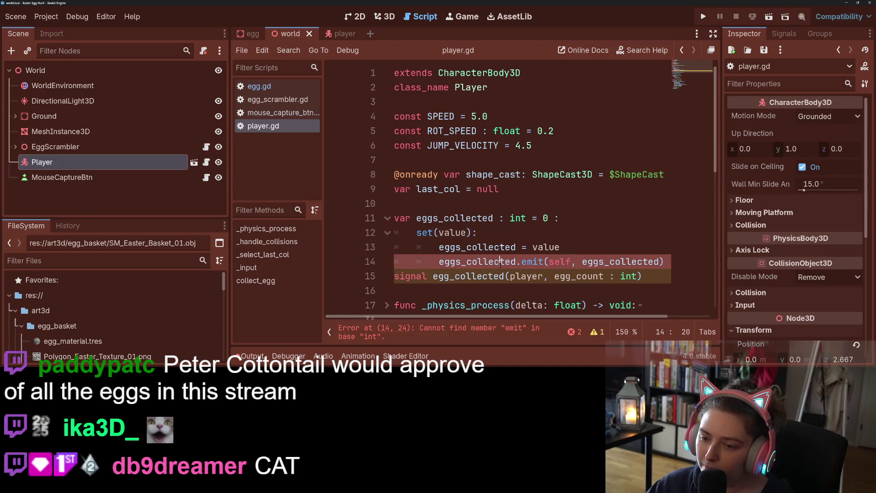
double_click(468, 279)
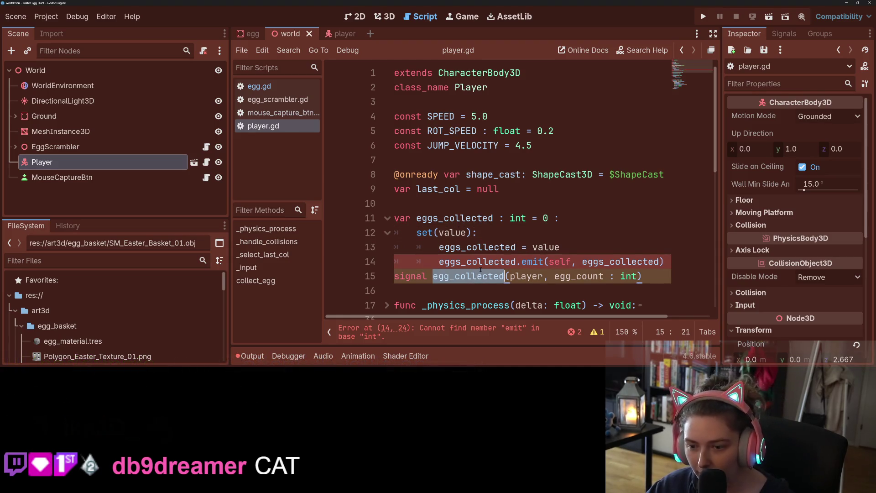
double_click(484, 264)
type("egg_collected")
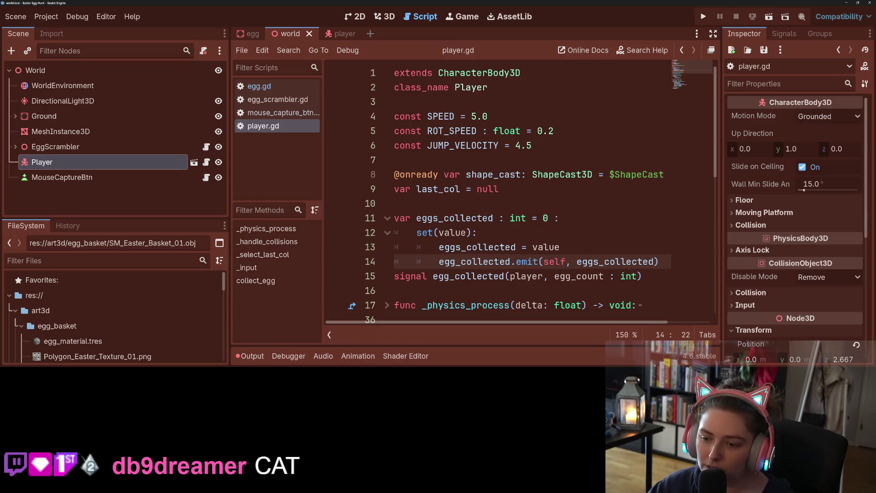
double_click(553, 261)
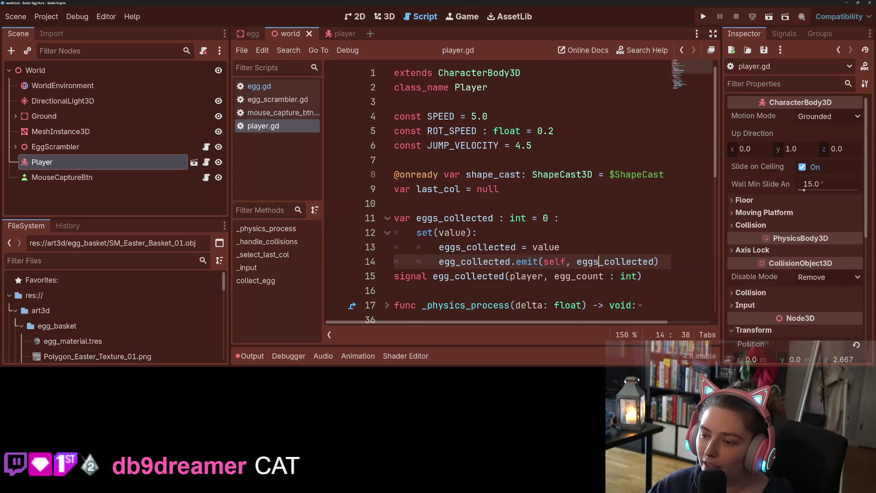
double_click(615, 261)
left_click(654, 261)
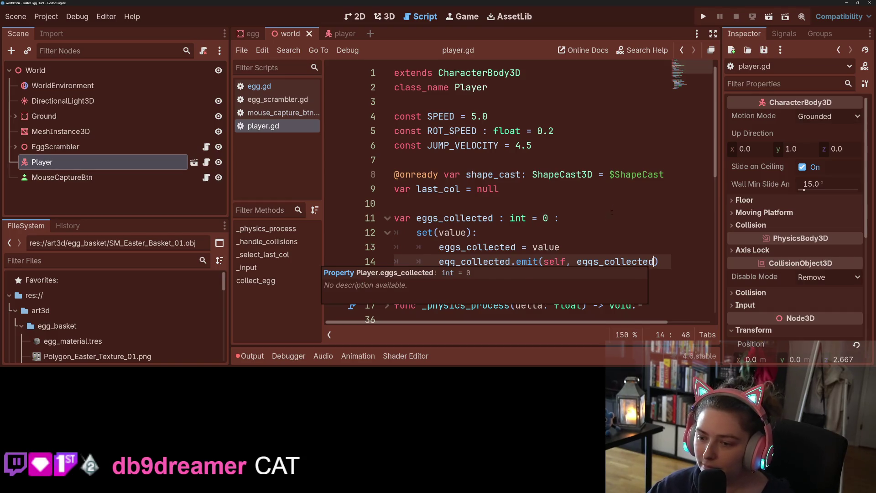
left_click(537, 247)
Rename the signal's player parameter to caller
double_click(527, 275)
type("caller")
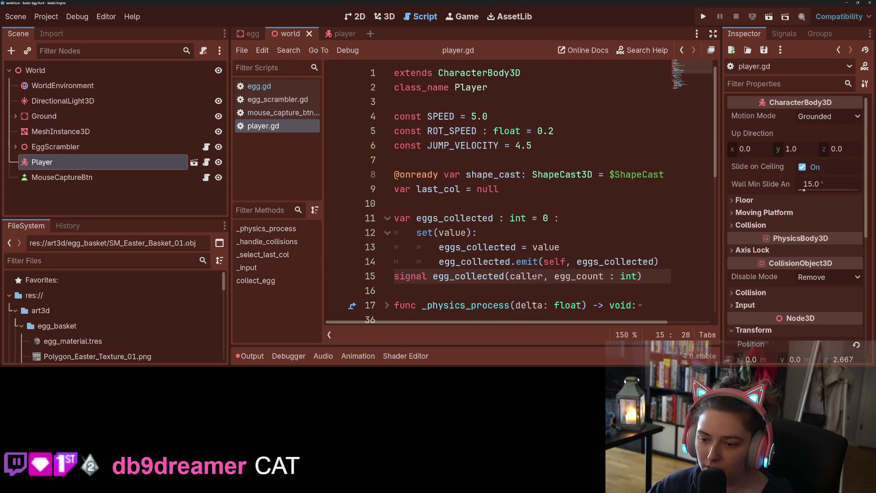
left_click(648, 276)
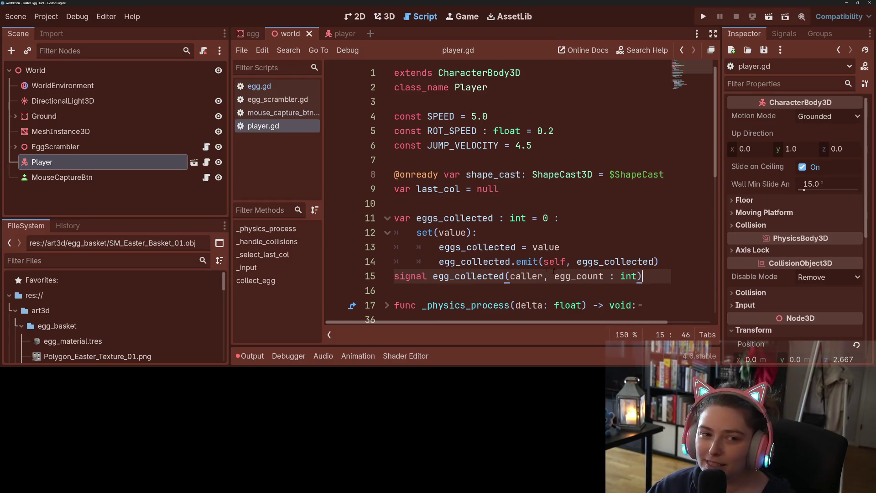
left_click_drag(541, 268, 659, 265)
Widen the code area and fold the _select_last_col and _input functions
left_click(662, 264)
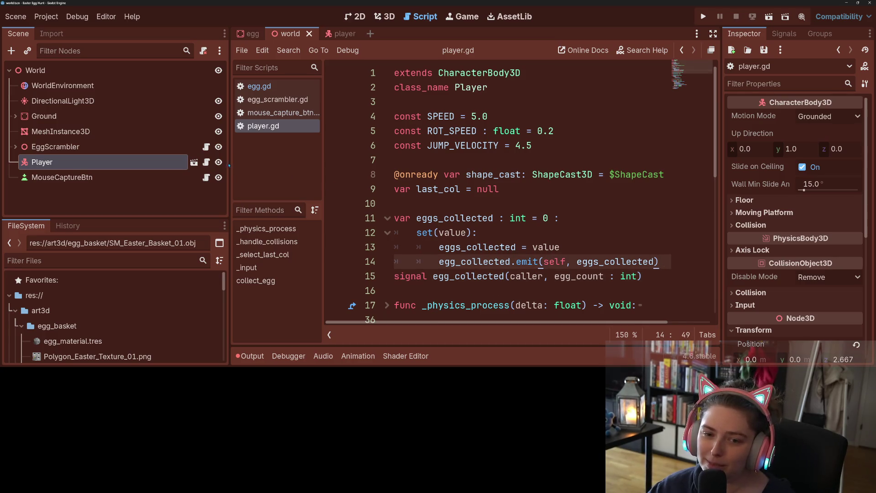
left_click_drag(229, 165, 180, 162)
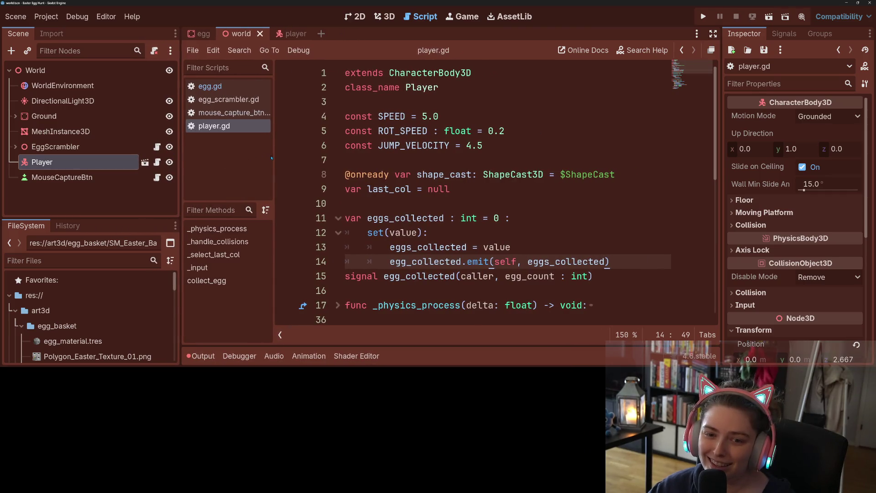
left_click_drag(271, 158, 286, 156)
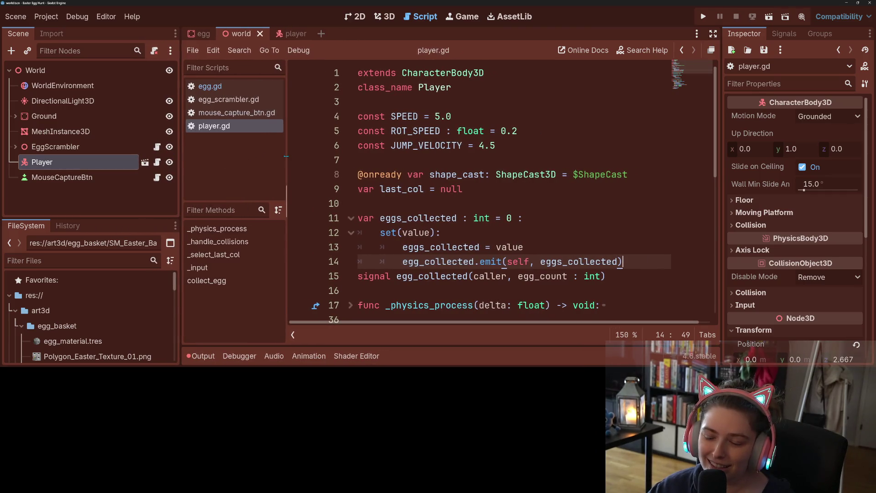
scroll(640, 264, "down", 2)
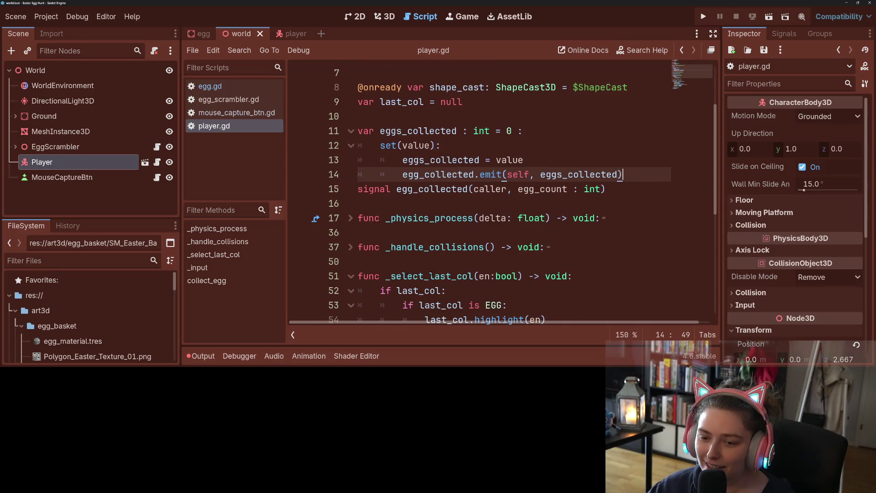
left_click(351, 276)
left_click(351, 305)
Scroll to the eggs_collected increment line and select eggs_collected
scroll(361, 292, "down", 2)
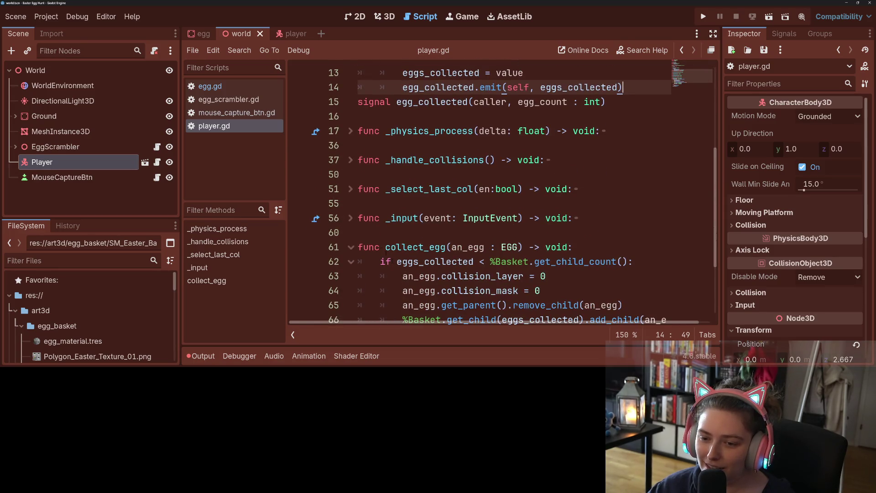
scroll(382, 255, "down", 2)
scroll(382, 256, "down", 1)
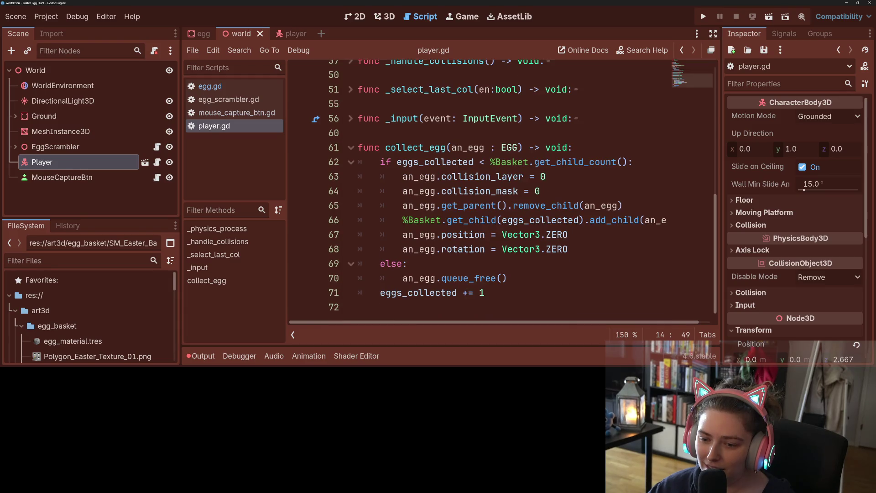
left_click(429, 292)
double_click(429, 293)
scroll(487, 305, "up", 6)
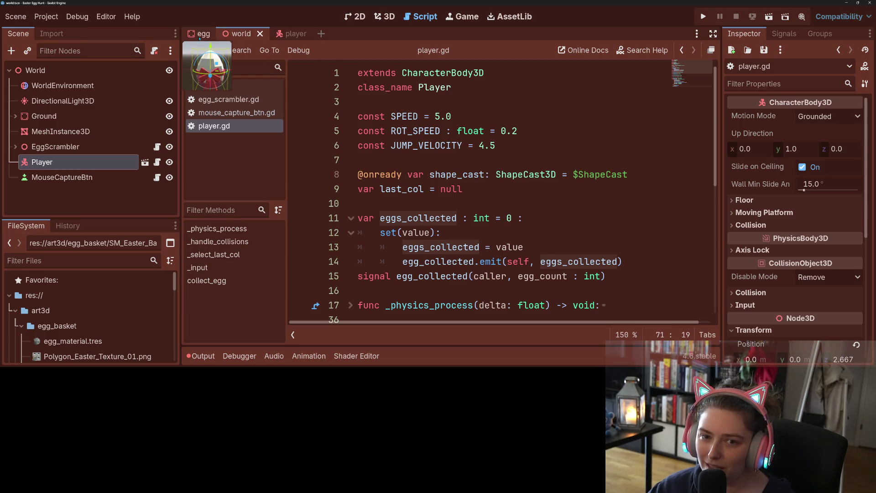
Add a Node3D child under World and name it Players
left_click(385, 16)
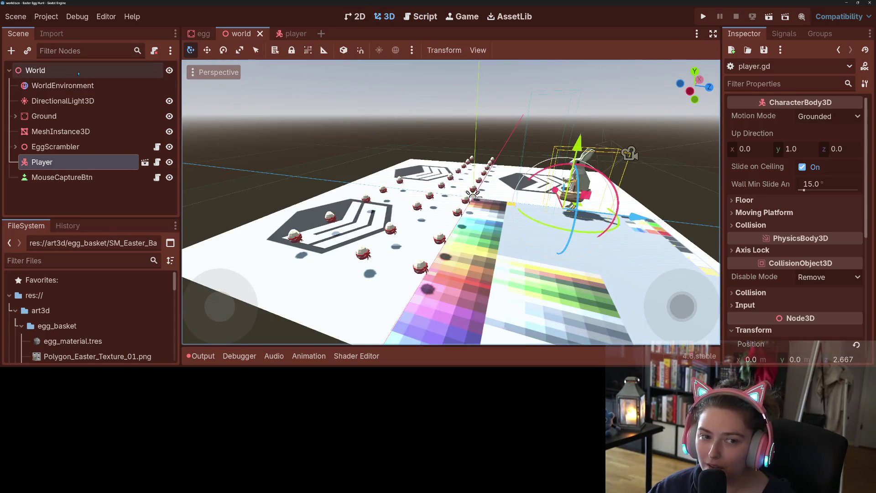
right_click(164, 70)
left_click(191, 78)
key("Return")
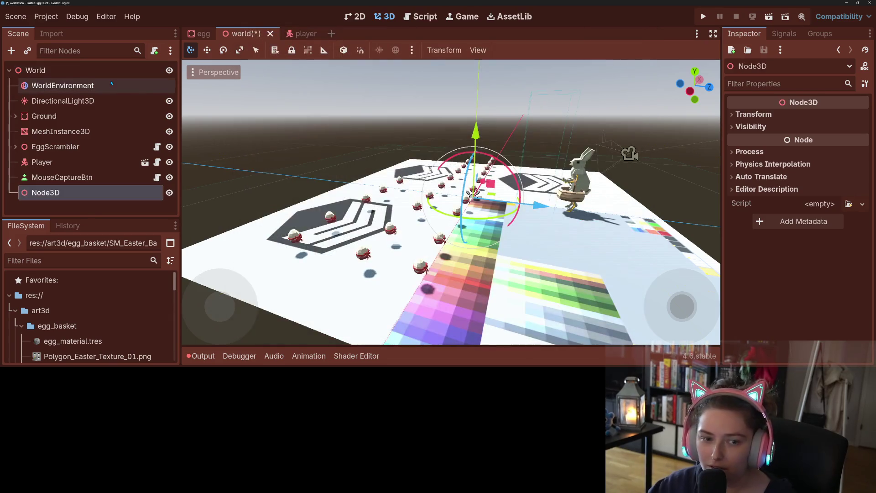
right_click(69, 193)
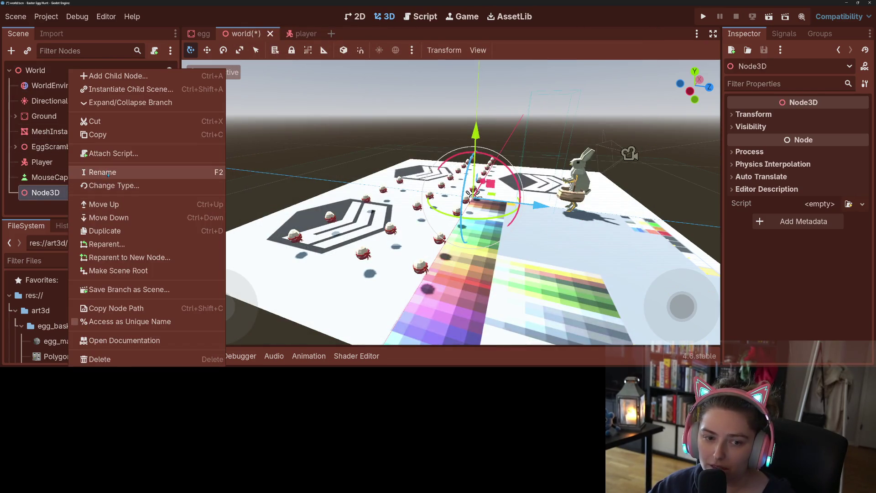
left_click(108, 175)
type("Players")
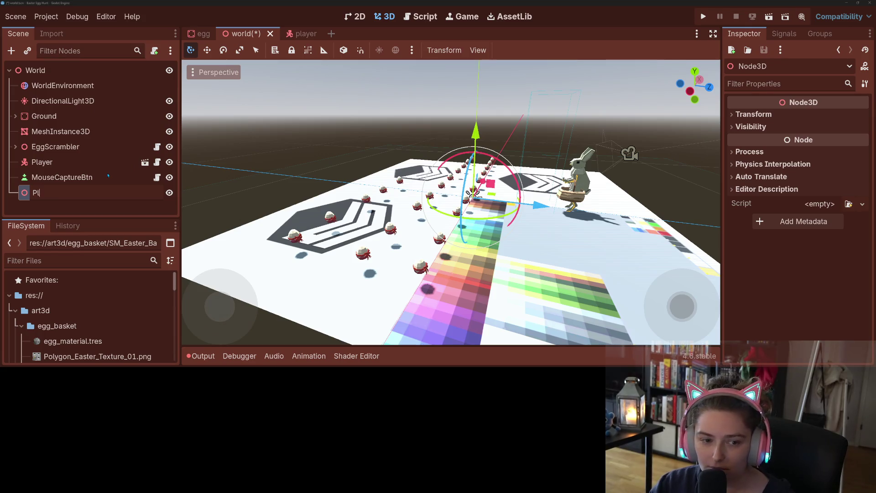
key("Return")
Move the Player node inside Players
mouse_move(73, 162)
left_mouse_down()
mouse_move(91, 192)
mouse_move(73, 192)
left_mouse_up()
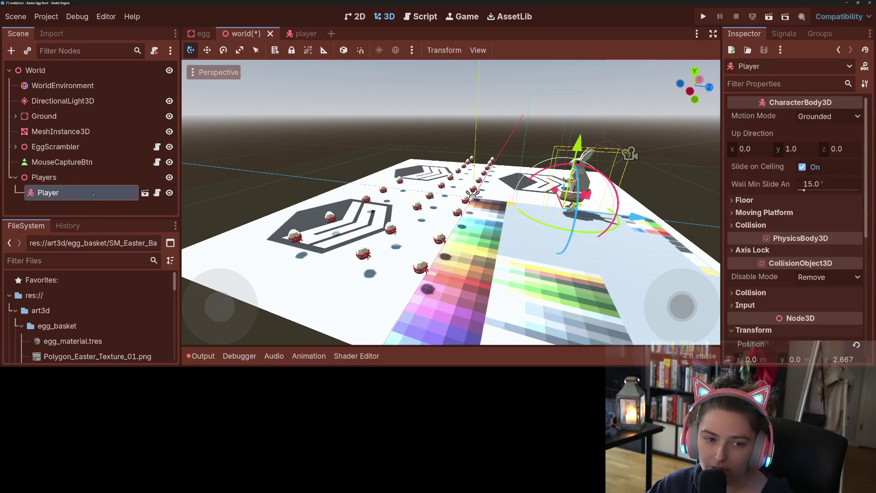
left_click(64, 181)
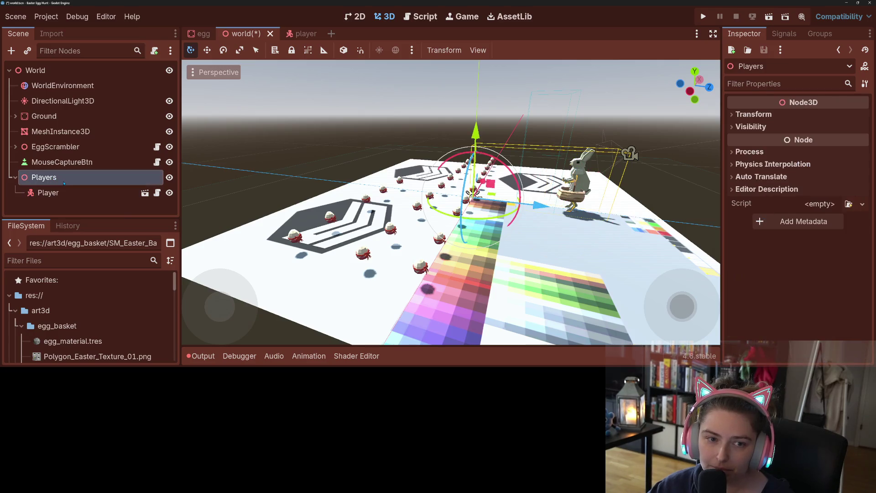
left_click(85, 72)
right_click(85, 71)
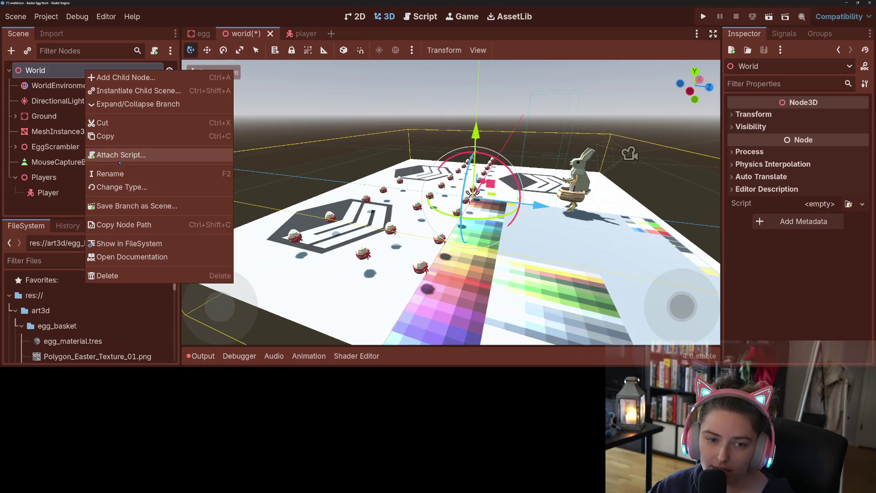
Create and attach a new game.gd script to the World node
left_click(119, 156)
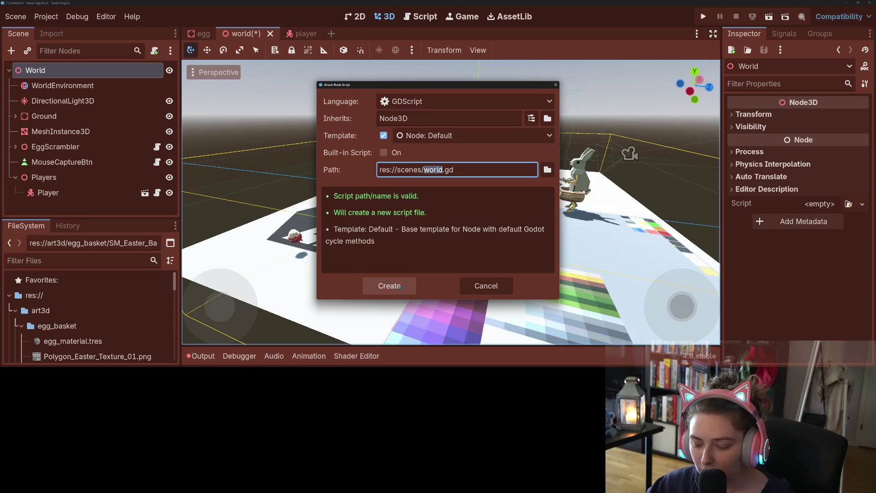
type("game")
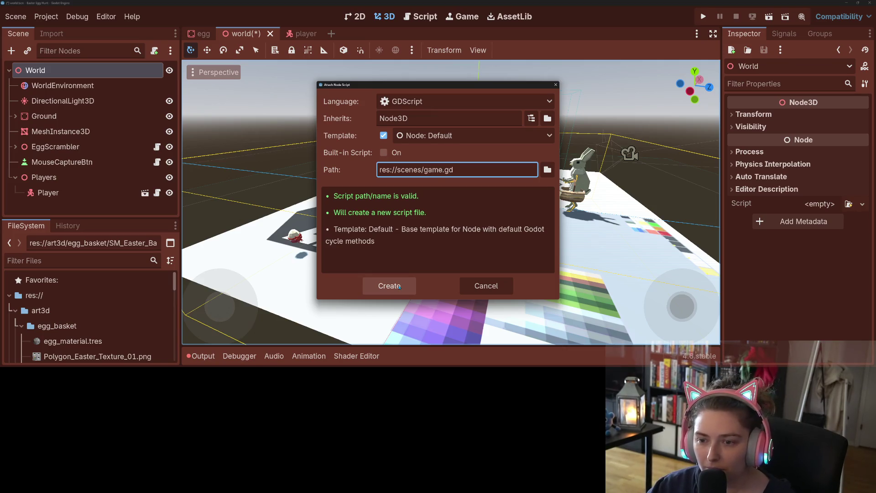
left_click(398, 287)
left_click(446, 281)
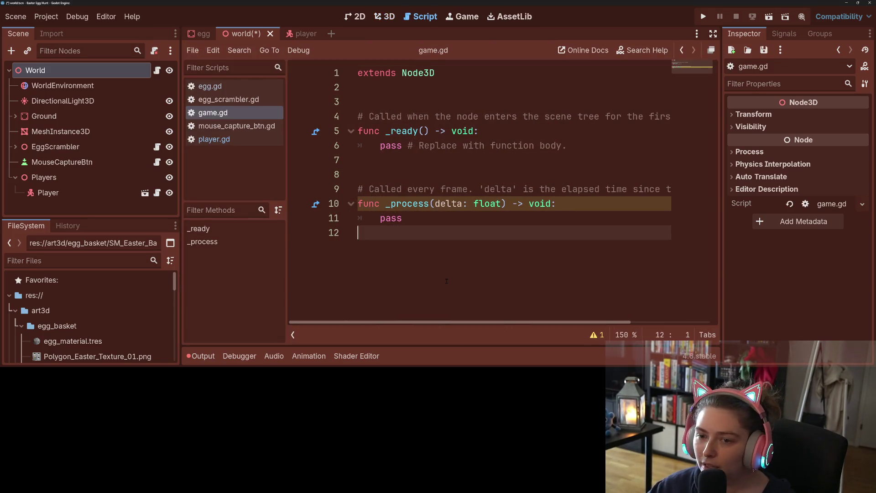
Replace _process with _connect_player_signals() looping 'for a_player in $Players.get_children()'
left_click_drag(434, 280, 326, 182)
type("func _co")
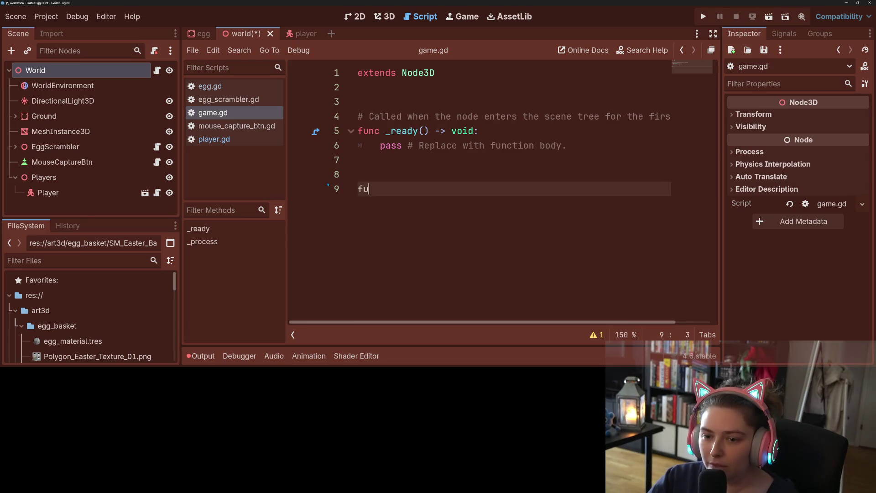
type("nnect_pl")
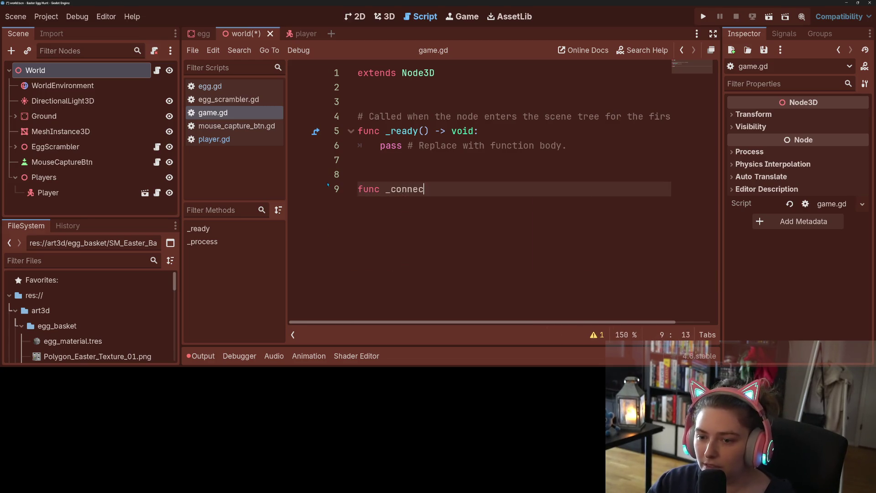
type("ayer_")
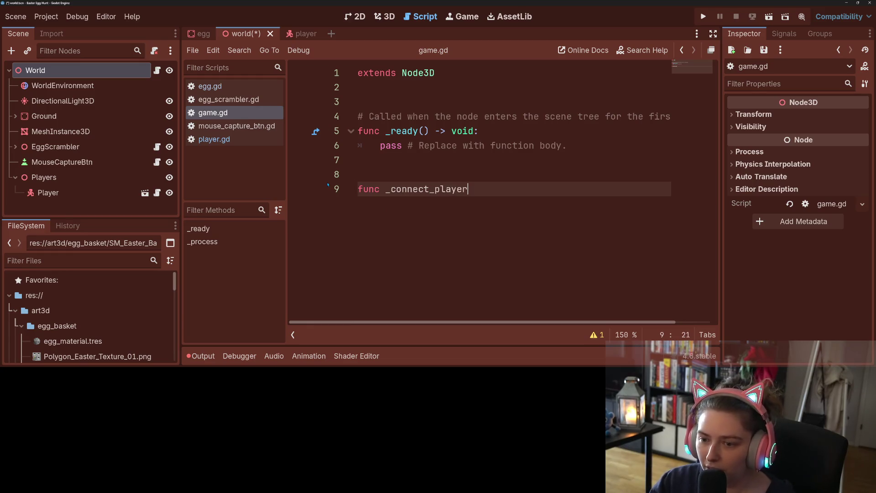
type("signals")
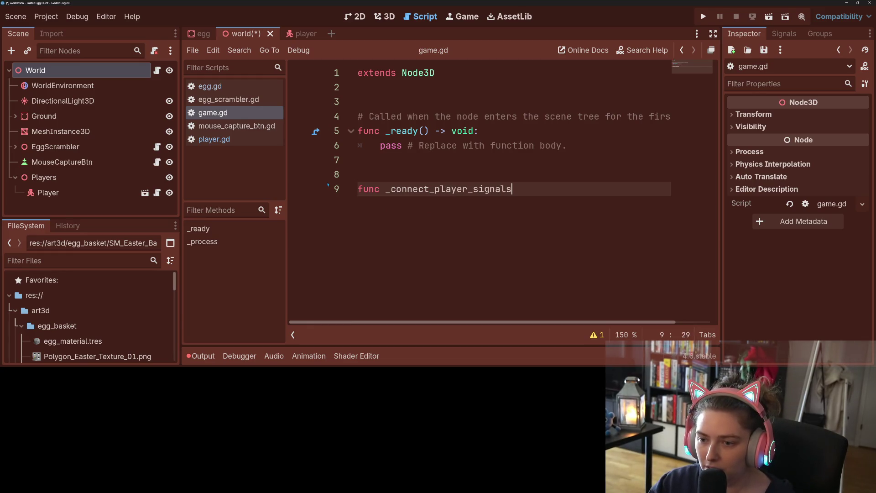
type("() ->")
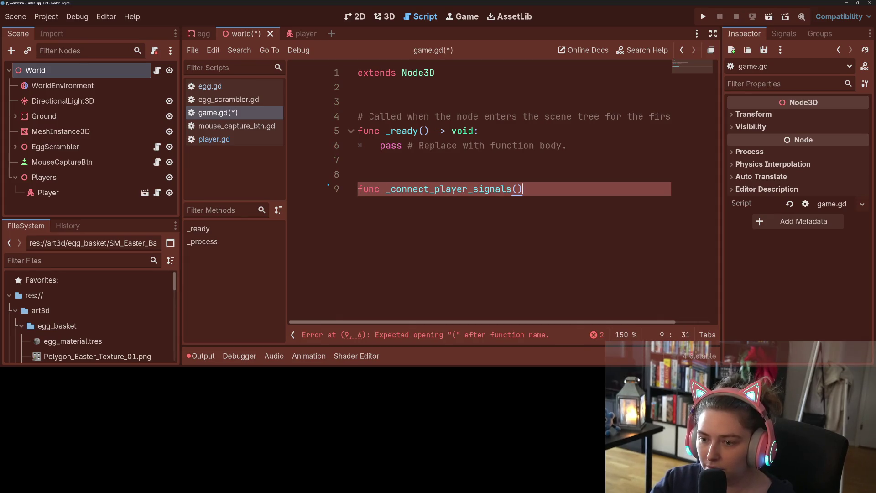
type(" void:")
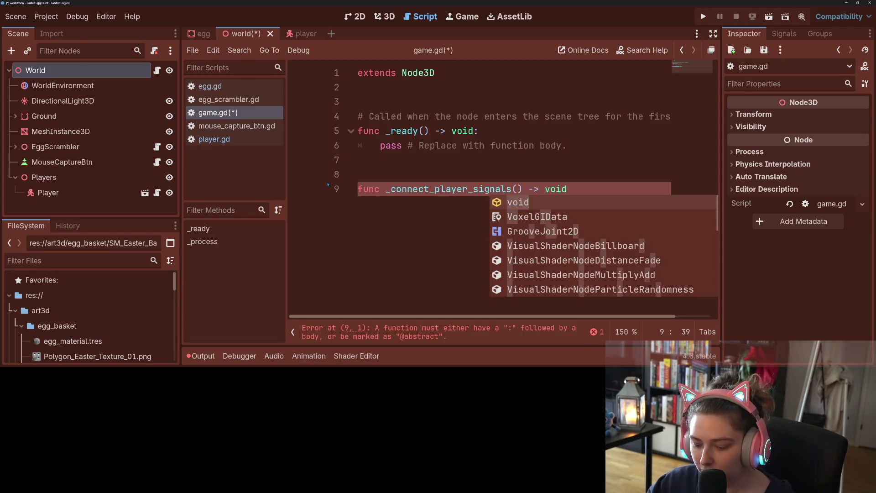
key("Return")
type("for a_player in ")
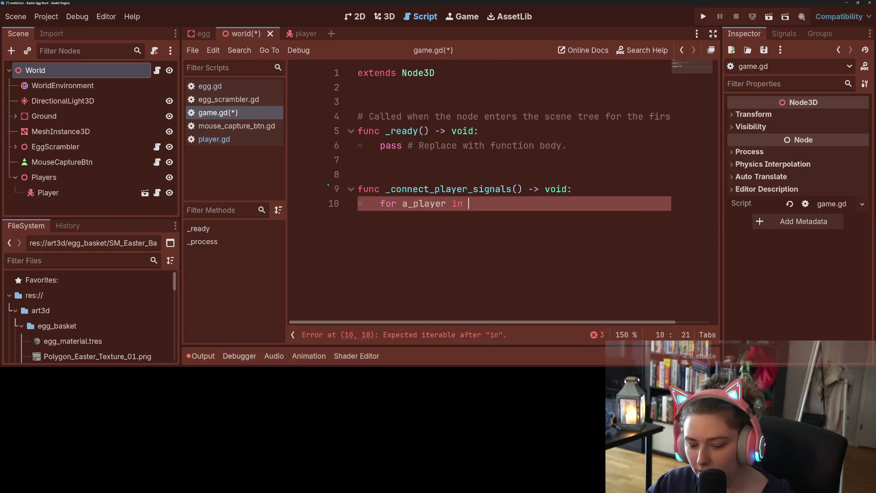
type("$Pl")
key("Return")
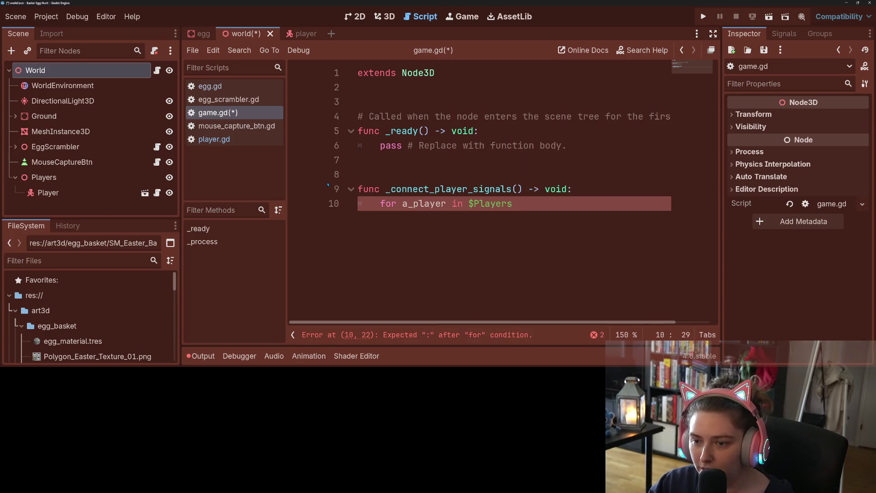
type(".get_chil")
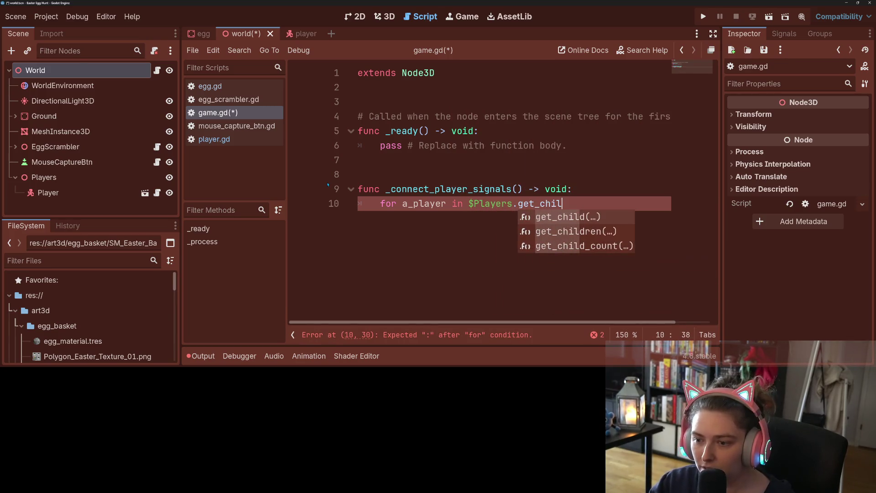
key("Return")
key("BackSpace")
type("ren")
key("Return")
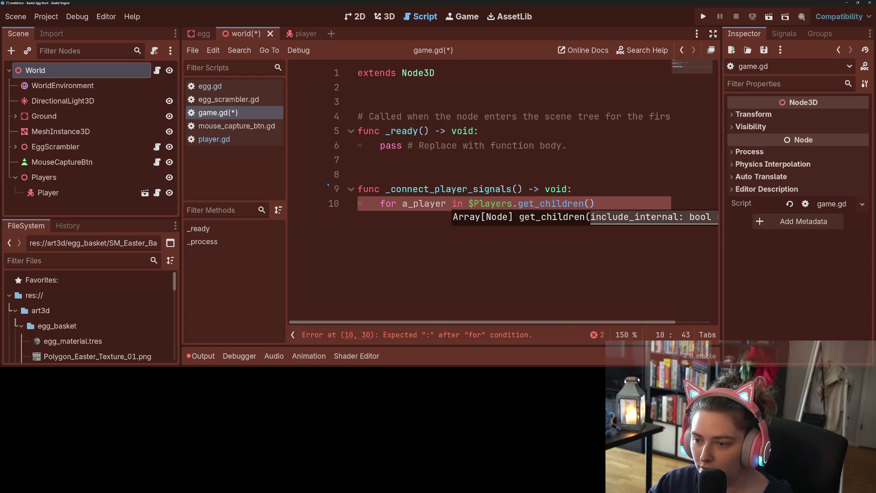
key("Right")
type(":")
key("Return")
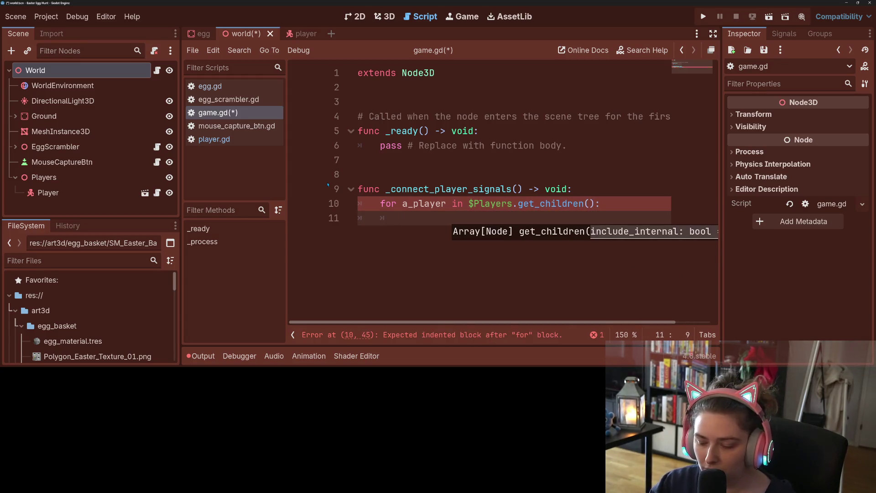
Start a new function header 'func _on_egg_collected() -> void:' below the loop
key("Return")
key("BackSpace")
key("BackSpace")
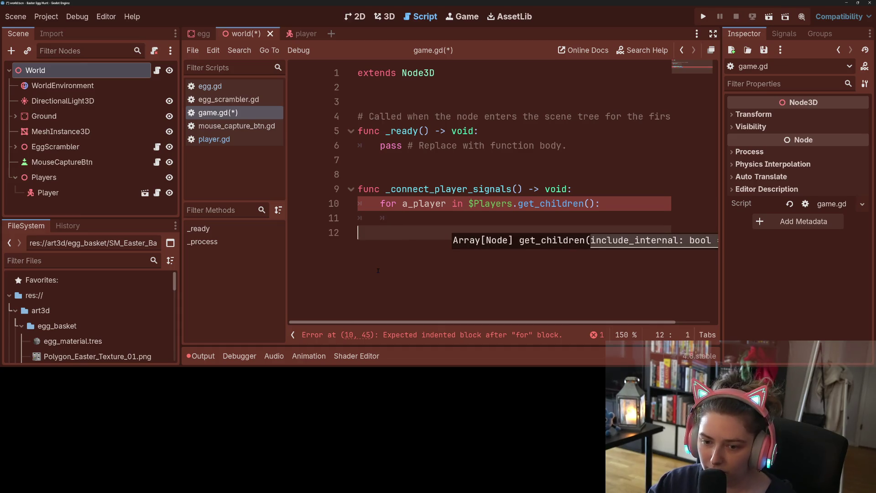
key("Return")
type("func _on")
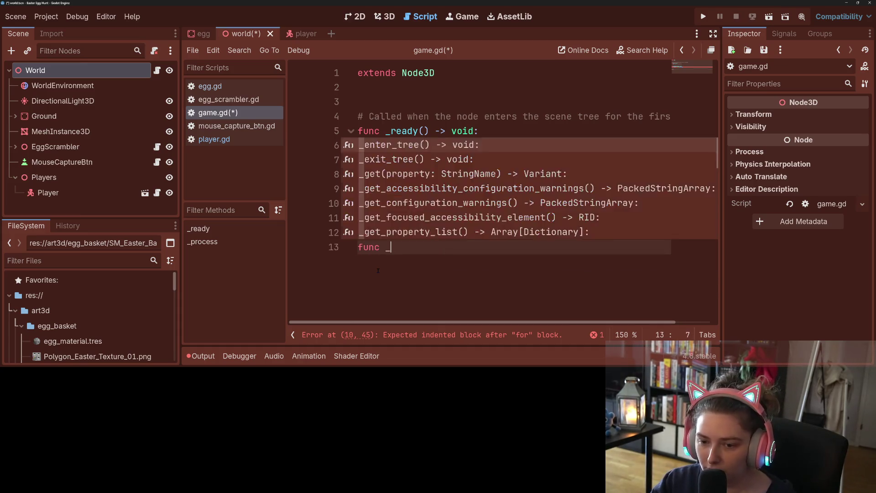
type("_egg_colle")
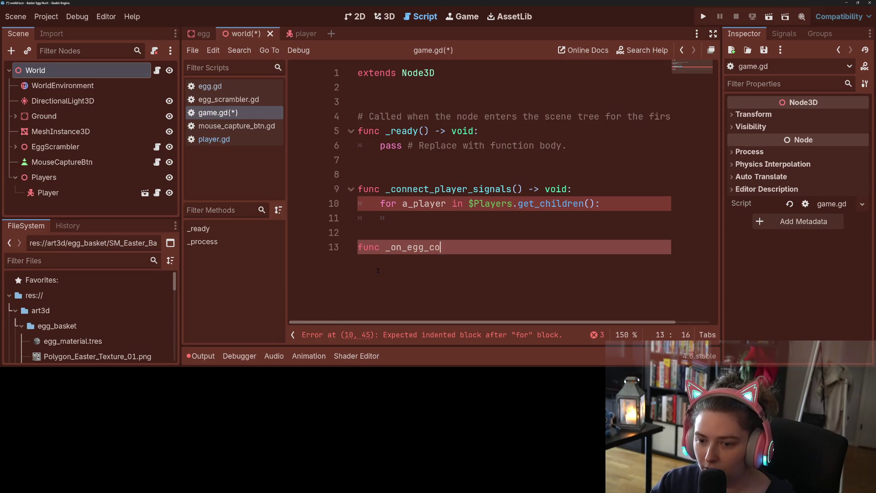
type("cted() ")
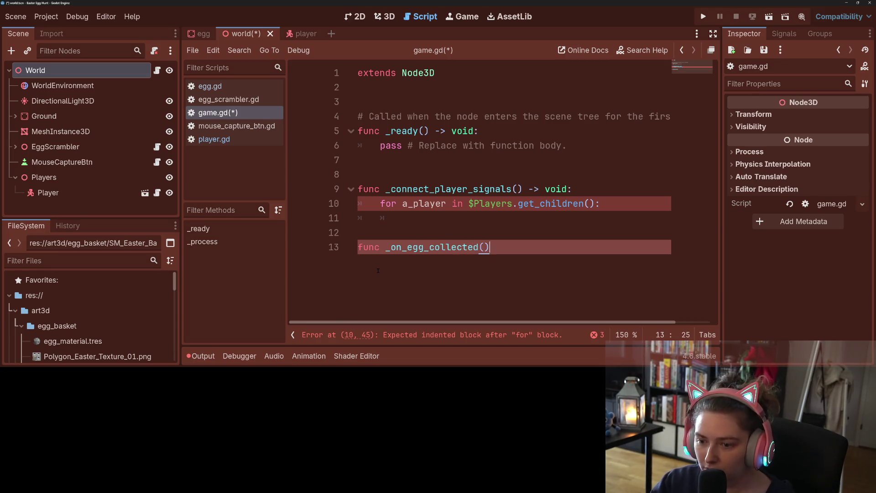
type("-> voi")
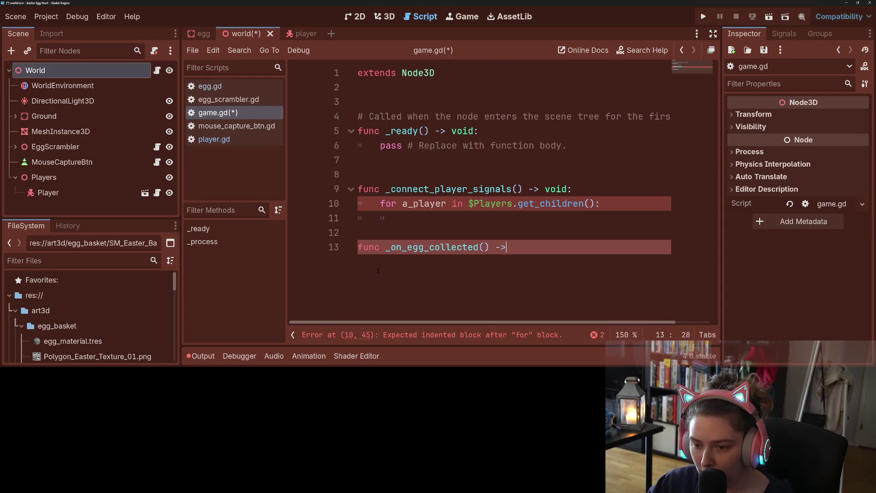
type("d:")
Give _on_egg_collected a pass body and a caller : Player parameter
key("Return")
type("pass")
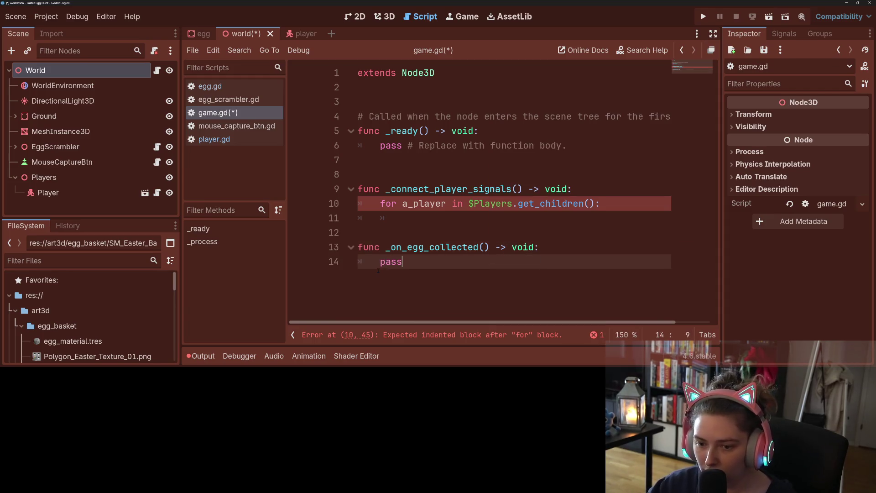
left_click(484, 247)
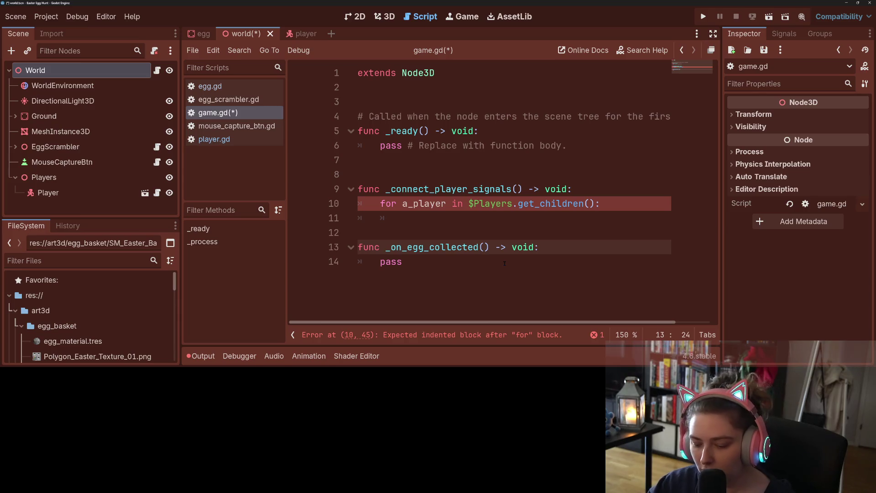
type("a_pl")
key("BackSpace")
key("BackSpace")
key("BackSpace")
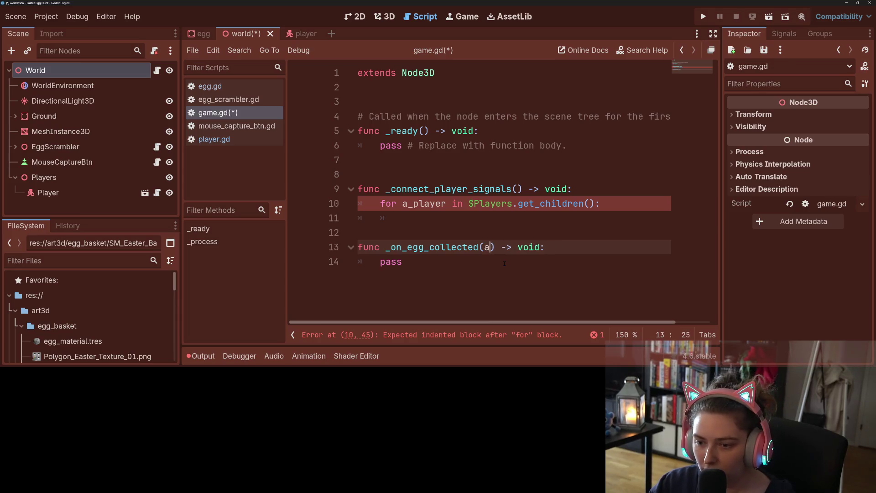
key("BackSpace")
type("caller")
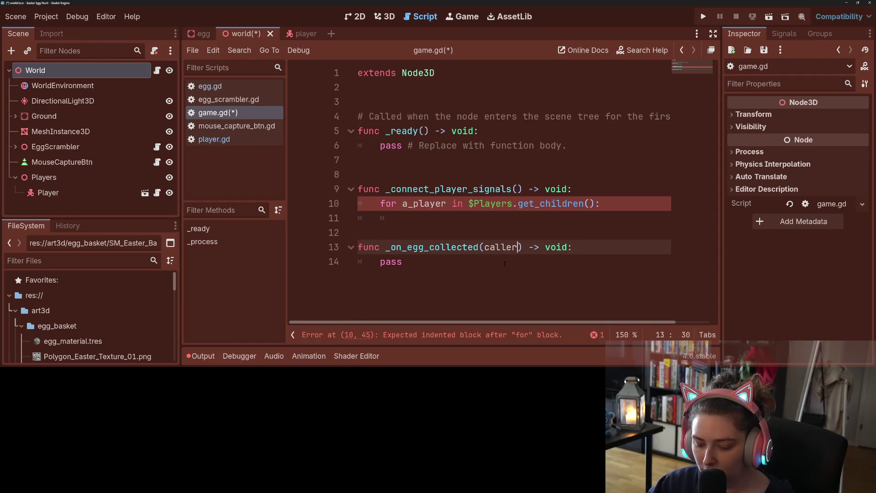
type(" : Player")
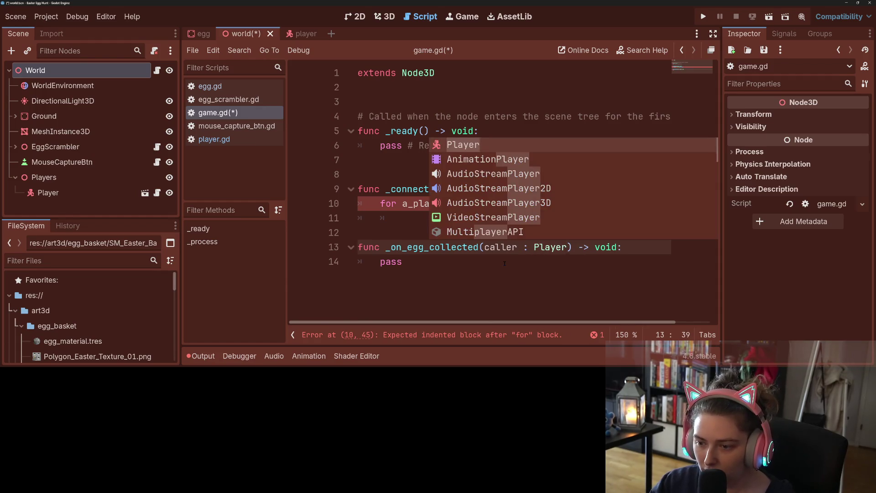
Change the parameters to caller : Node3D, count : int
key("BackSpace")
key("BackSpace")
key("BackSpace")
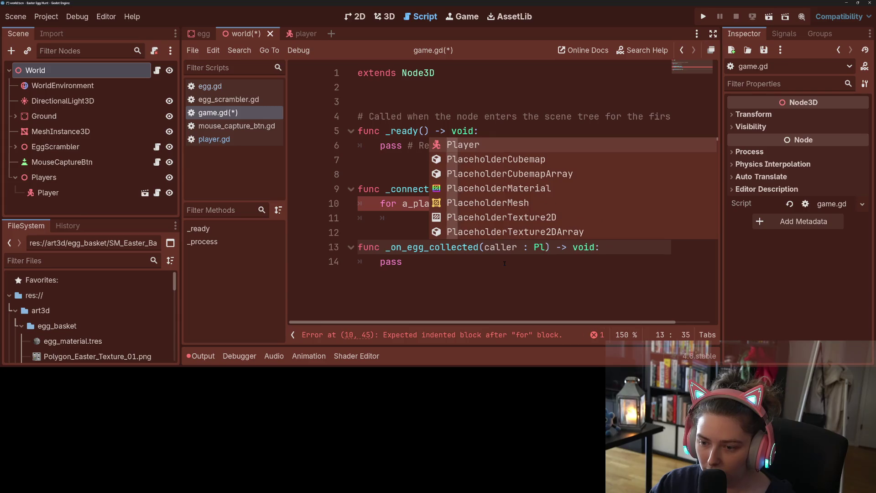
key("BackSpace")
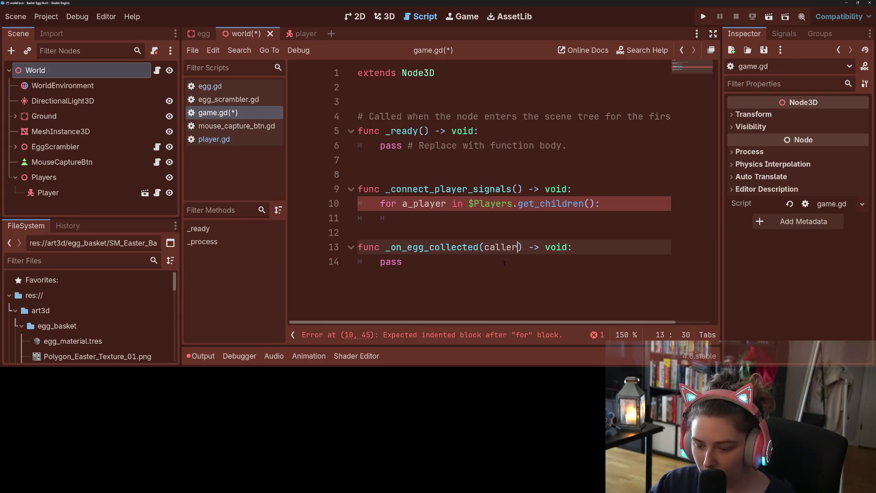
type(": Node3")
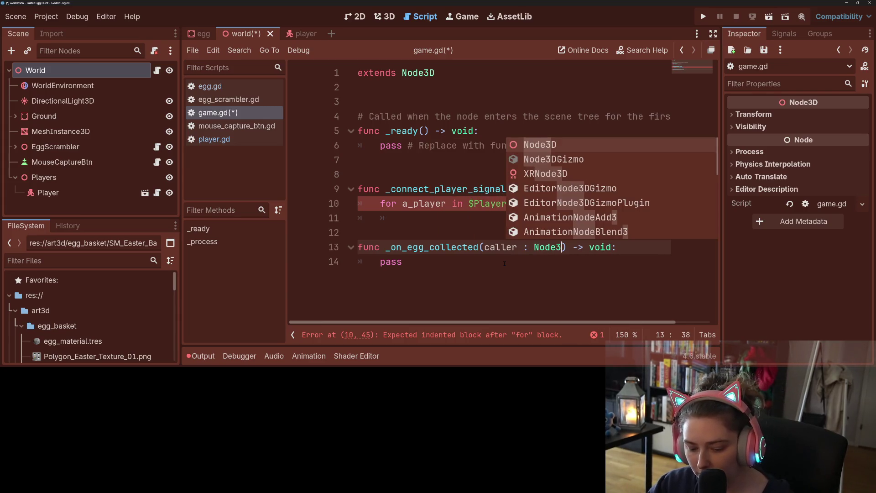
type("D, ")
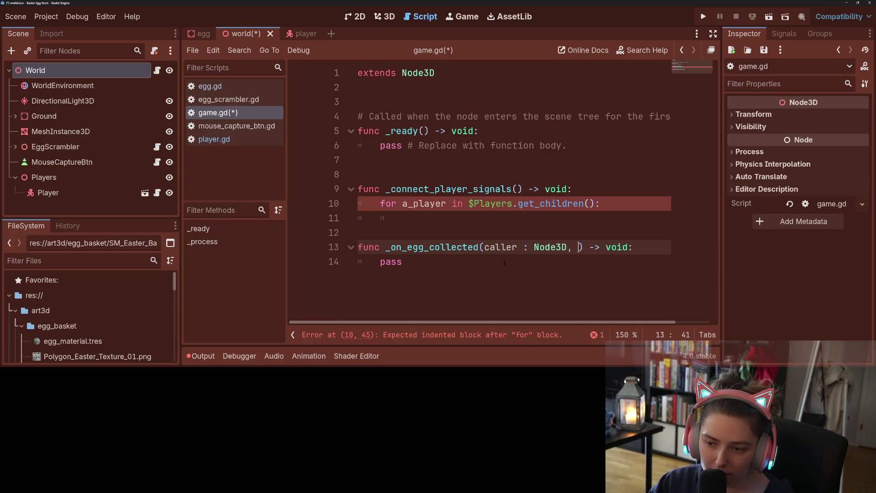
type("count : int")
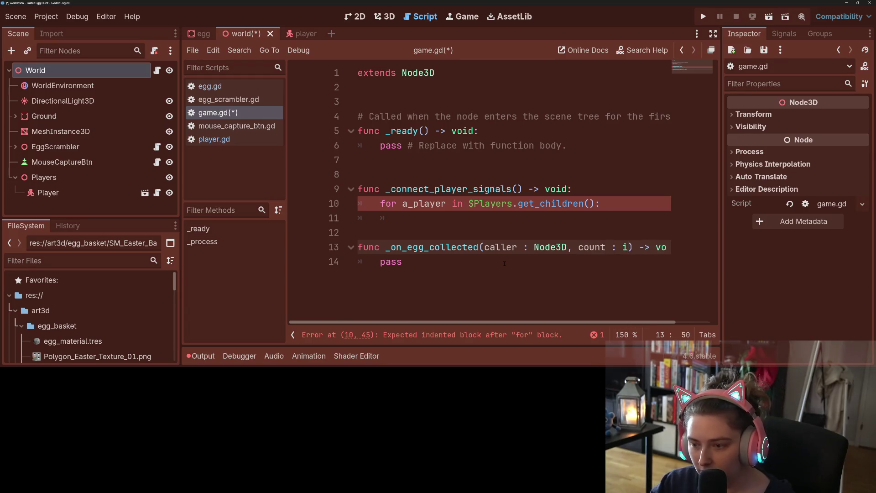
left_click(504, 263)
left_click(591, 219)
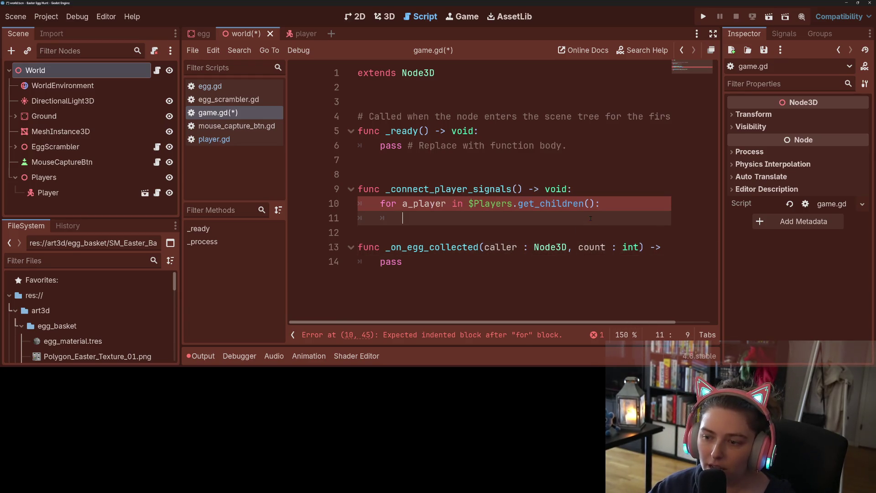
double_click(433, 247)
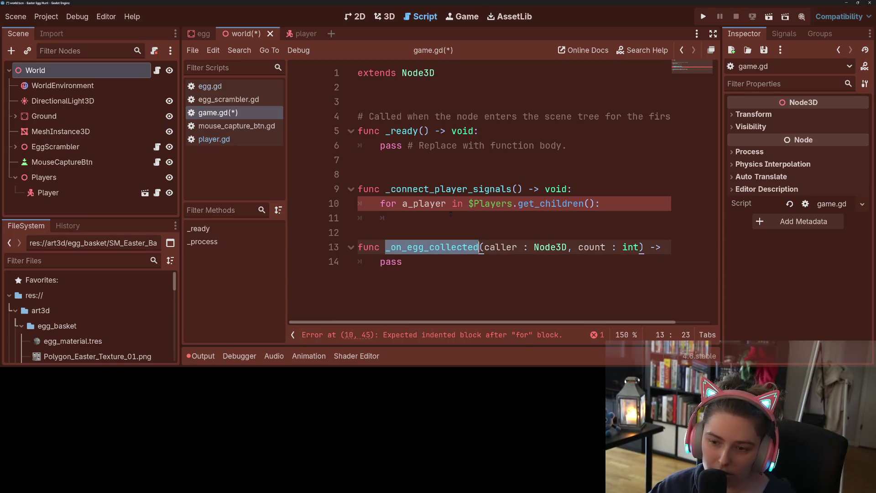
left_click(451, 213)
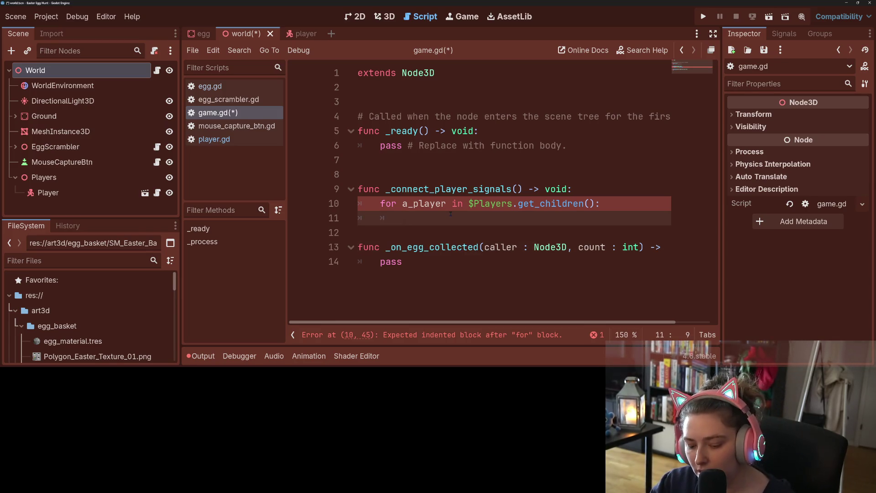
Put an 'if a_player is Player:' check inside the player loop
type("a_player.")
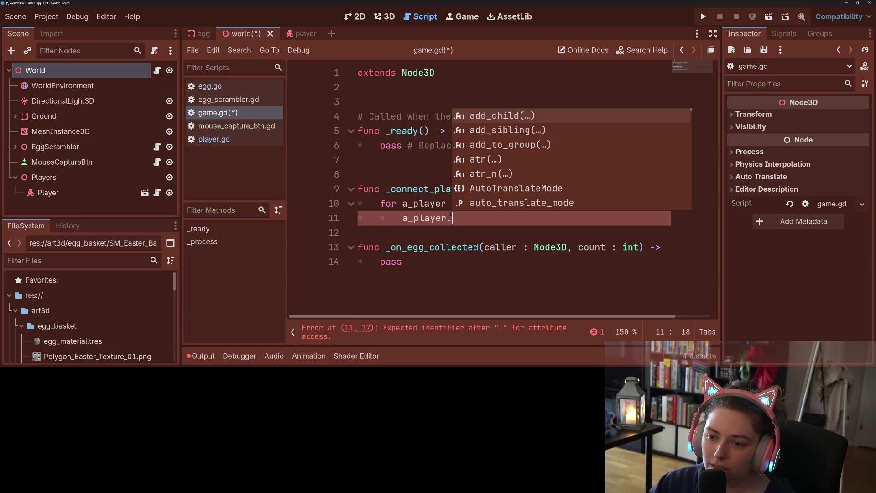
type("egg")
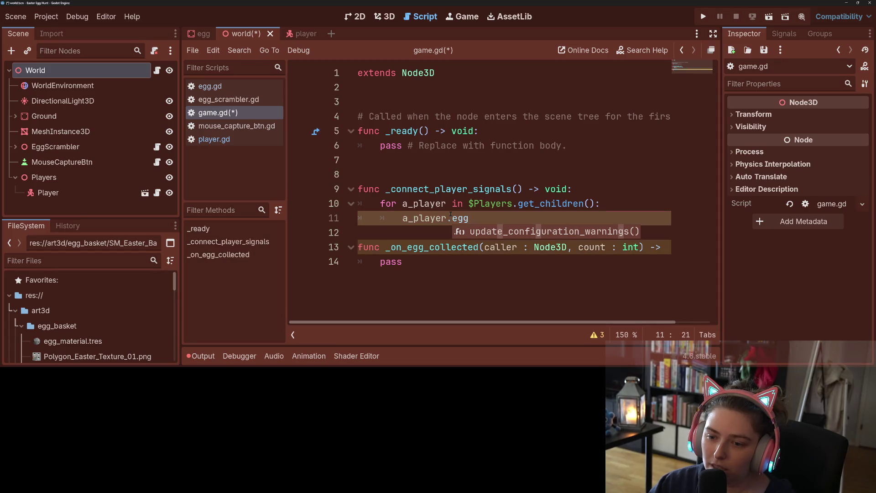
left_click(451, 215)
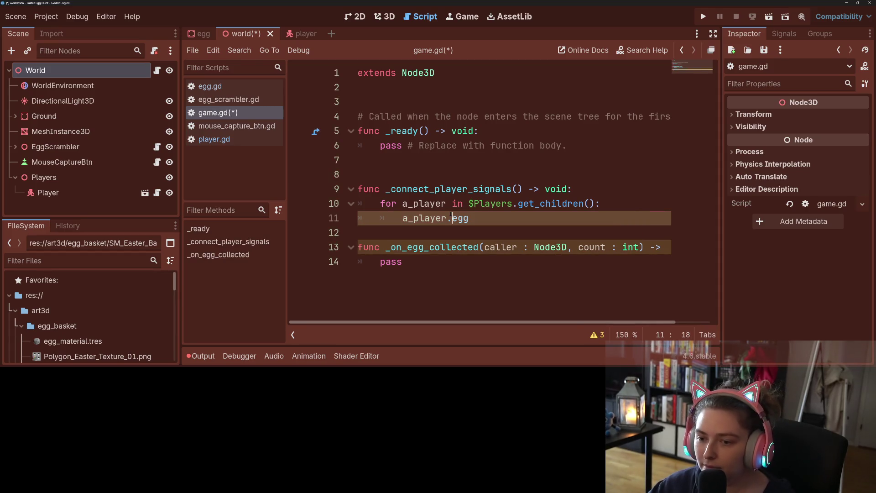
left_click_drag(522, 220, 398, 220)
type("if a_p")
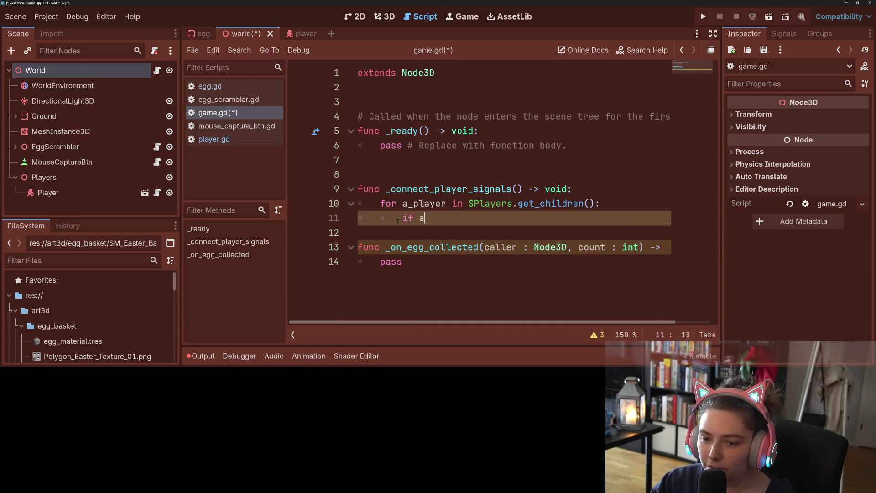
key("BackSpace")
type("is ")
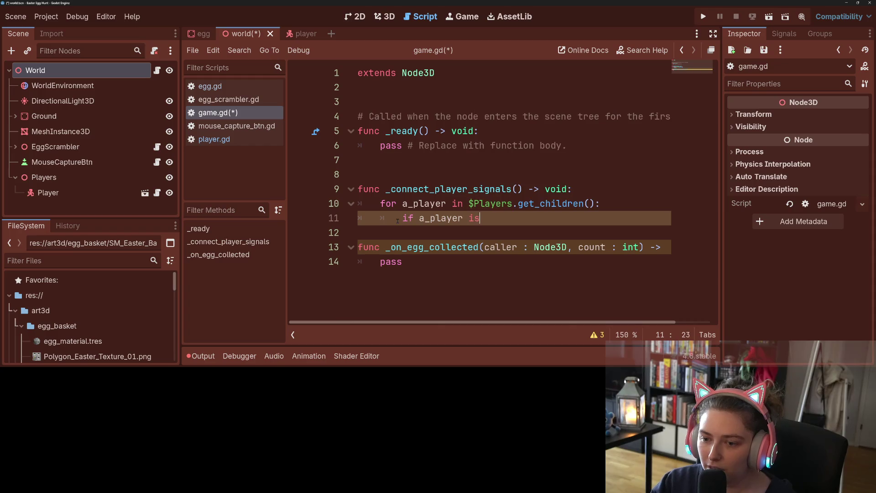
type("Player:")
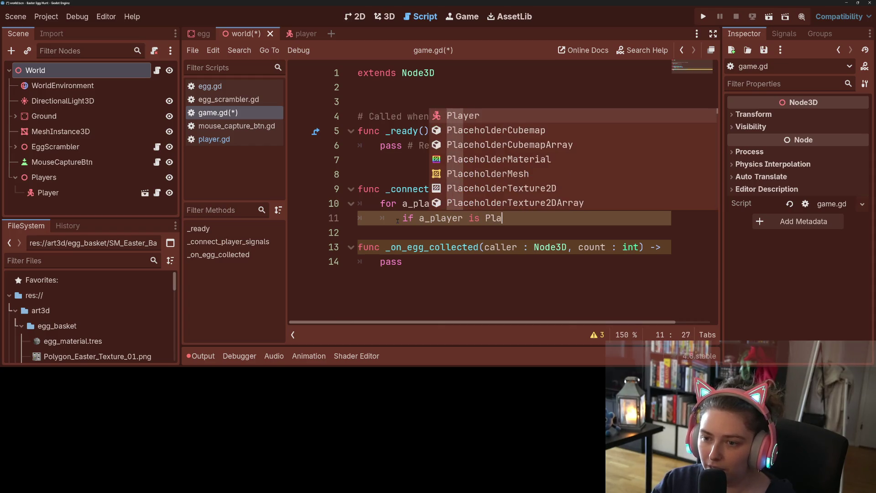
key("Return")
Connect a_player.egg_collected to _on_egg_collected and save game.gd
type("a_player")
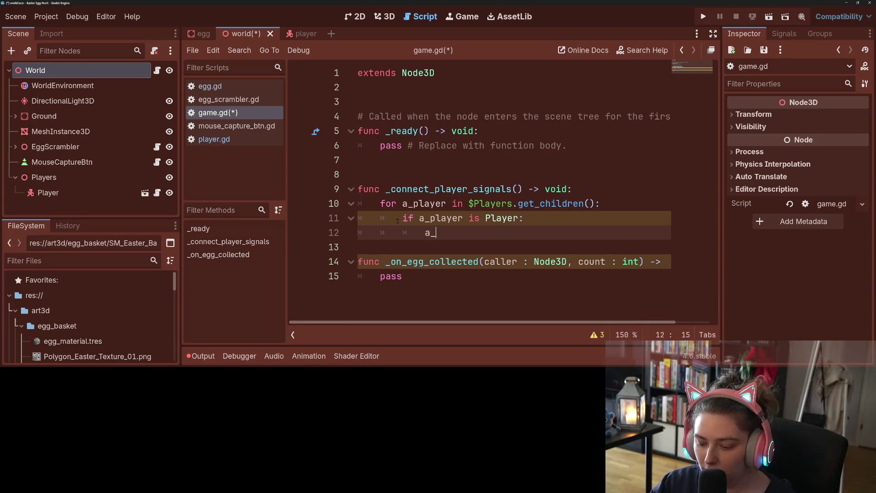
type(".e")
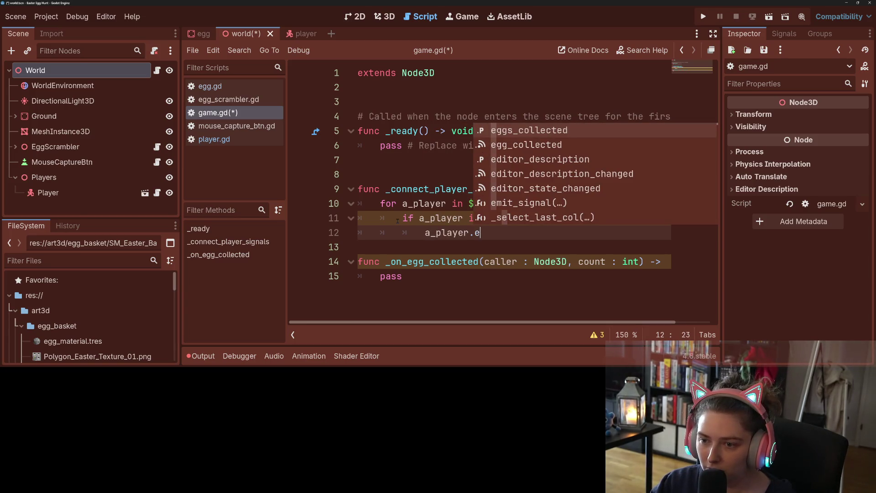
key("Down")
key("Return")
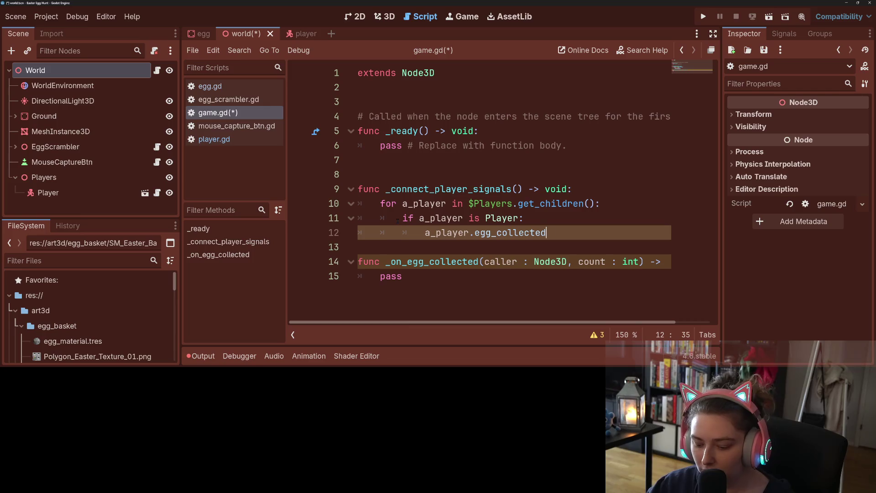
type(".co")
key("Return")
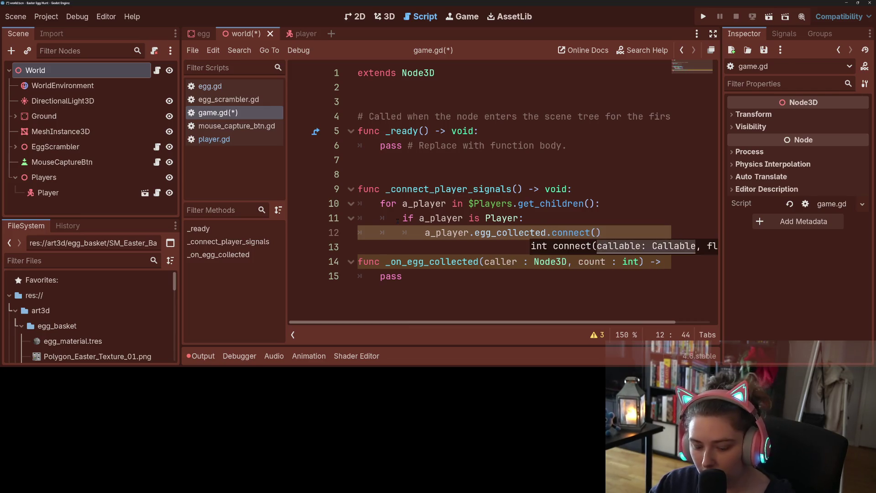
type("_on_egg_collected")
key("ctrl+s")
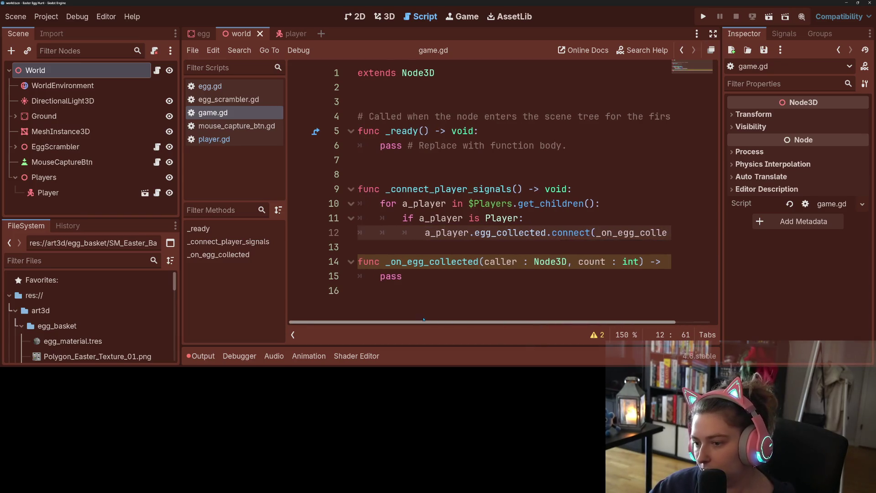
left_click(408, 274)
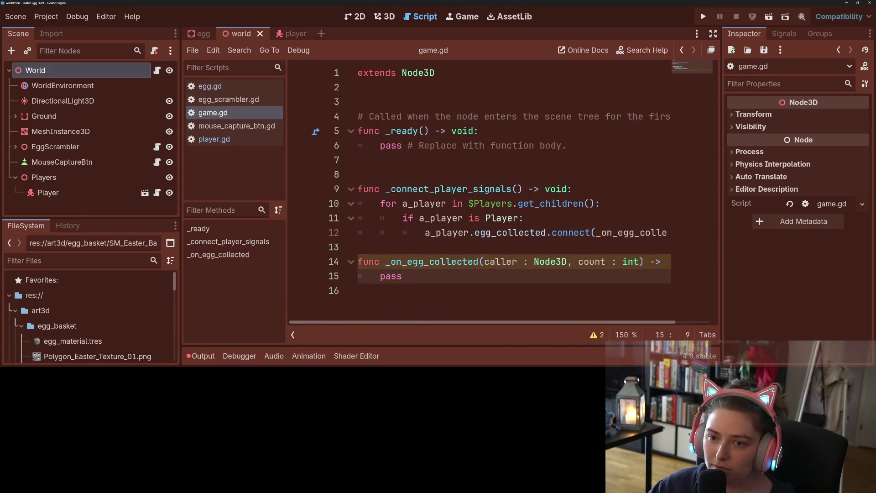
Add the constant EGG_TARGET_COUNT : int = 10 near the top of game.gd
left_click(392, 98)
type("const ")
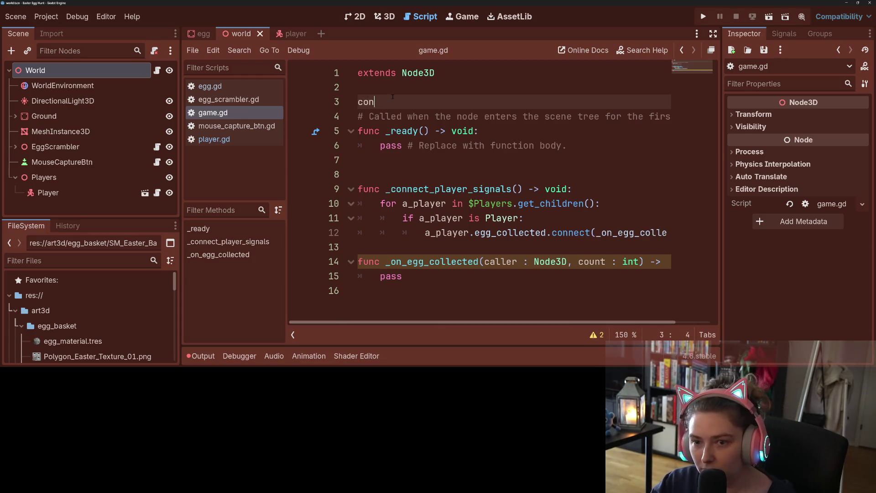
type("TARGET")
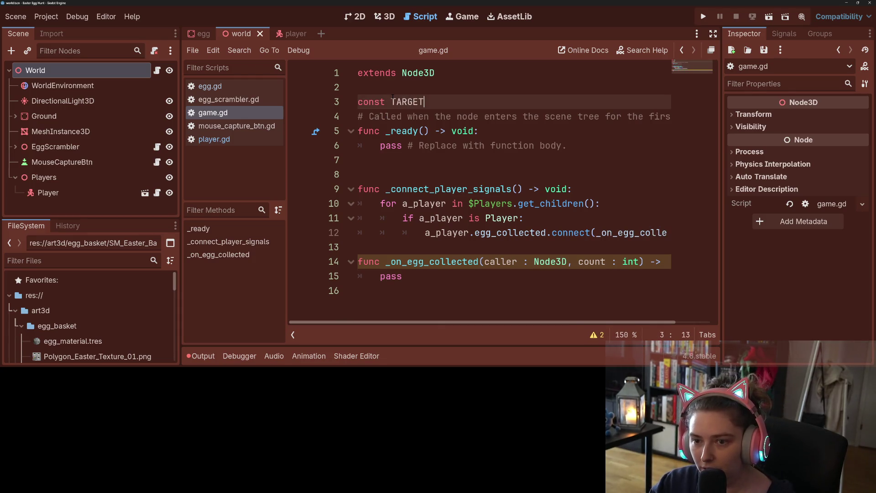
key("BackSpace")
key("BackSpace")
key("BackSpace")
key("BackSpace")
type("EGG_TARG")
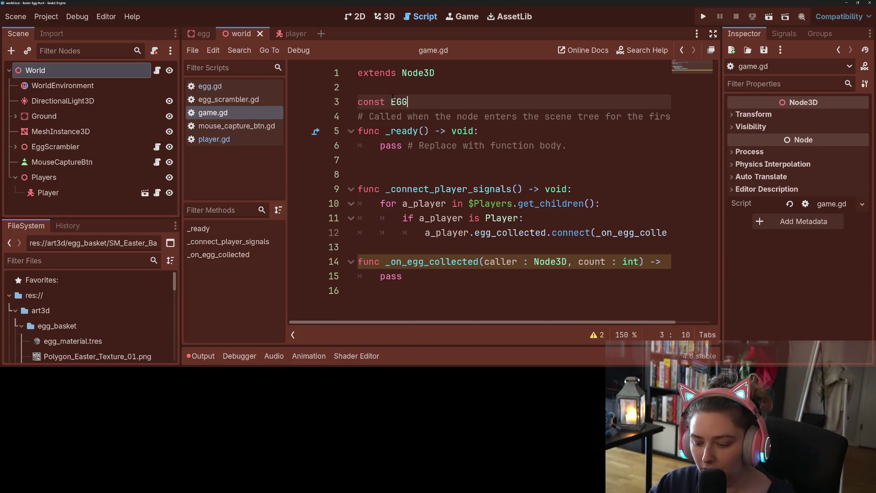
type("ET_COUNT")
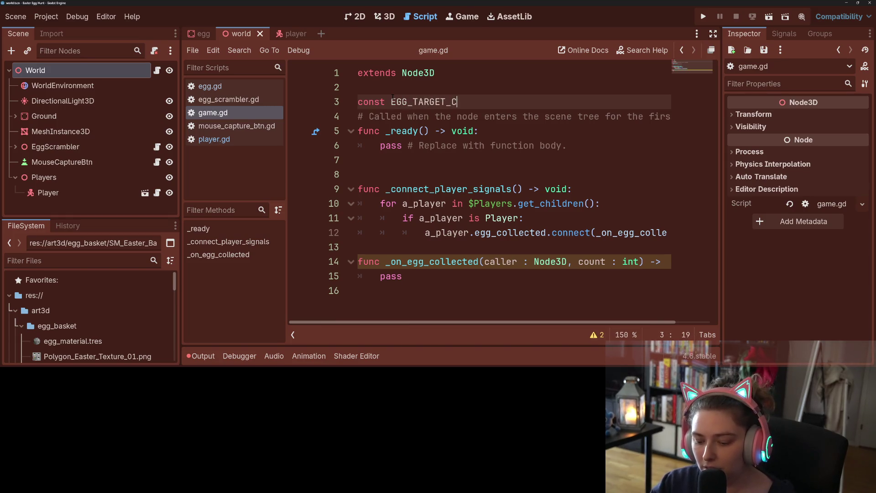
type(" : int = ")
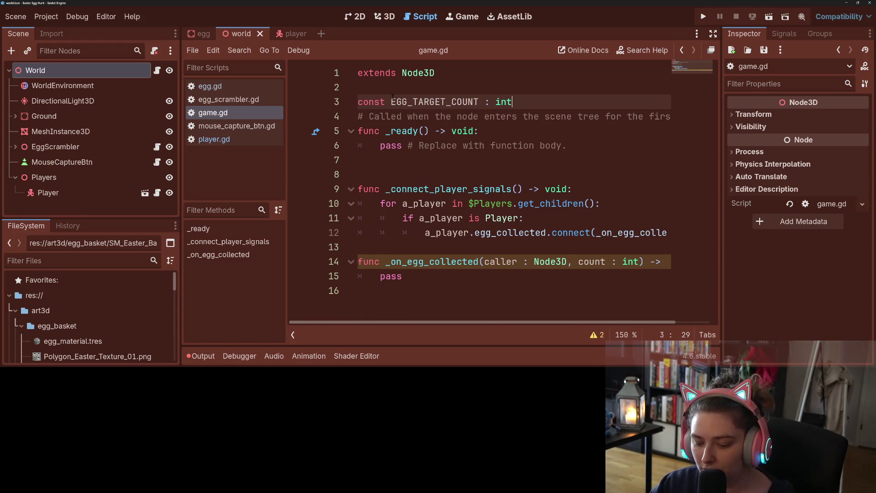
type("10")
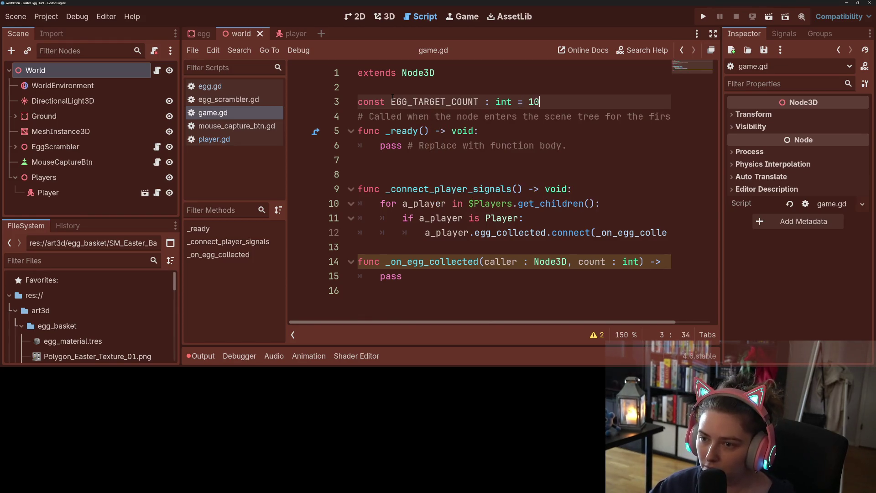
double_click(412, 102)
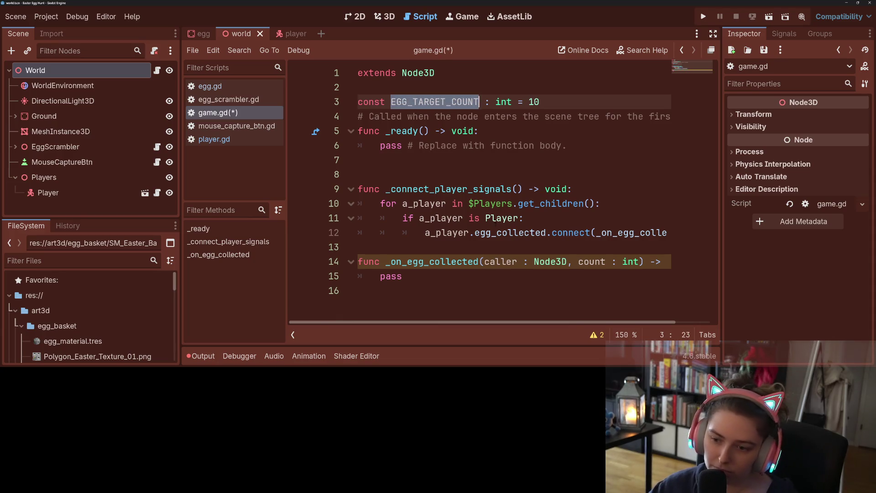
Replace pass with 'if count >= EGG_TARGET_COUNT:' printing caller.name + " has won", then save
double_click(397, 276)
type("if ")
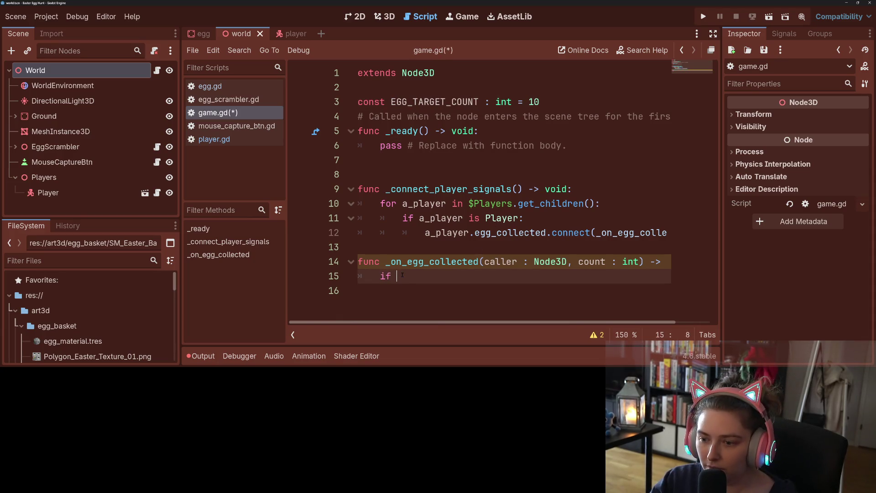
type("count ")
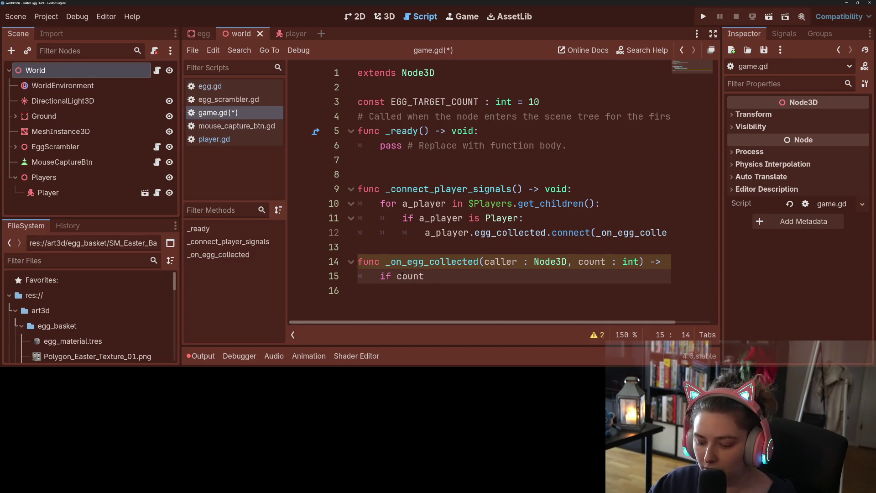
type(">= EGG_TARGET_COUNT:")
key("Return")
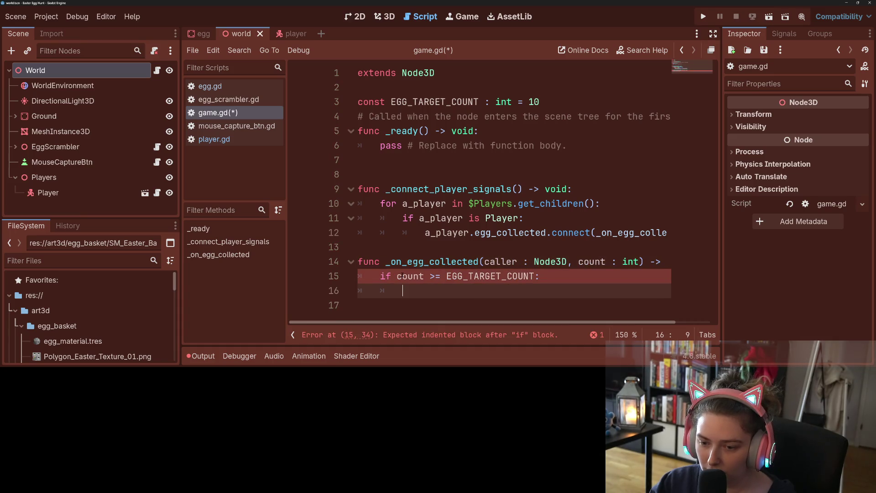
type("print(\"")
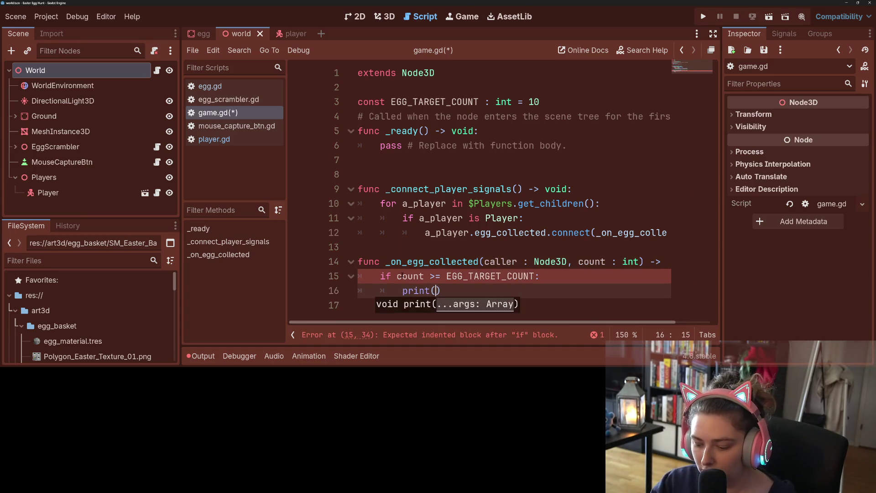
key("BackSpace")
type("caller.name")
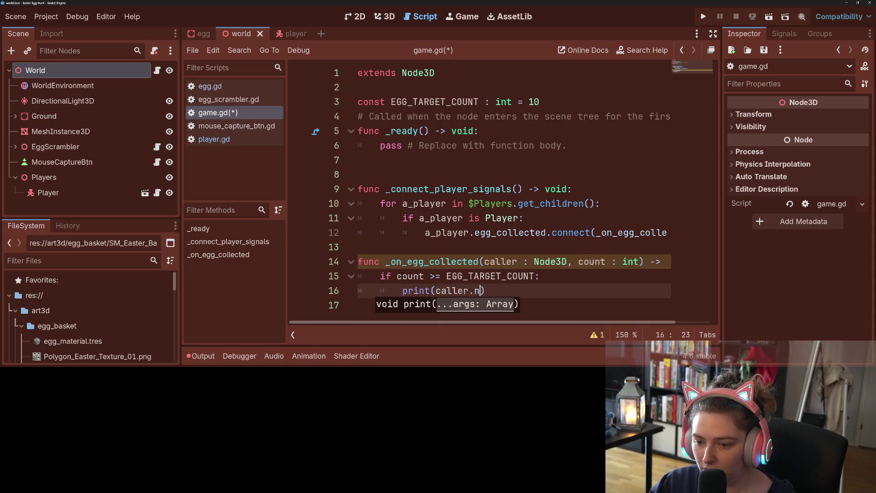
type(" + \"")
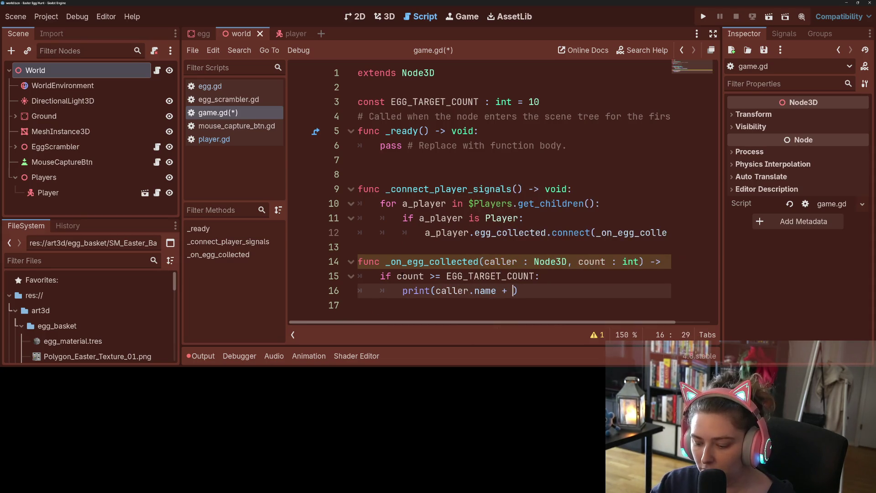
type(" has won")
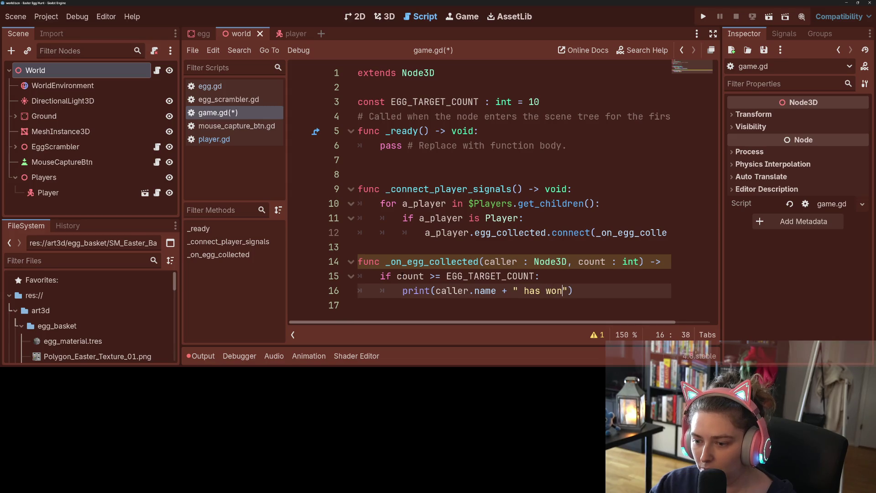
key("ctrl+s")
left_click(500, 218)
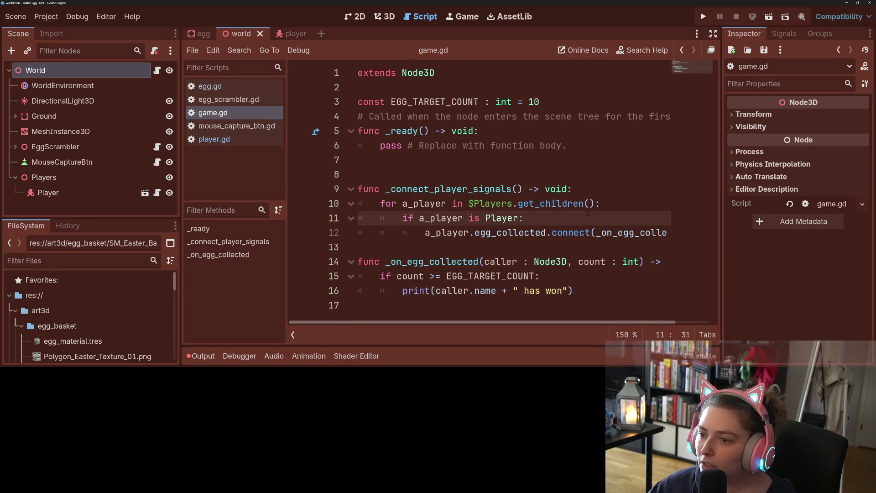
Replace pass in _ready with a call to _connect_player_signals()
left_click(500, 276)
left_click(500, 174)
left_click_drag(386, 189, 522, 189)
key("ctrl+c")
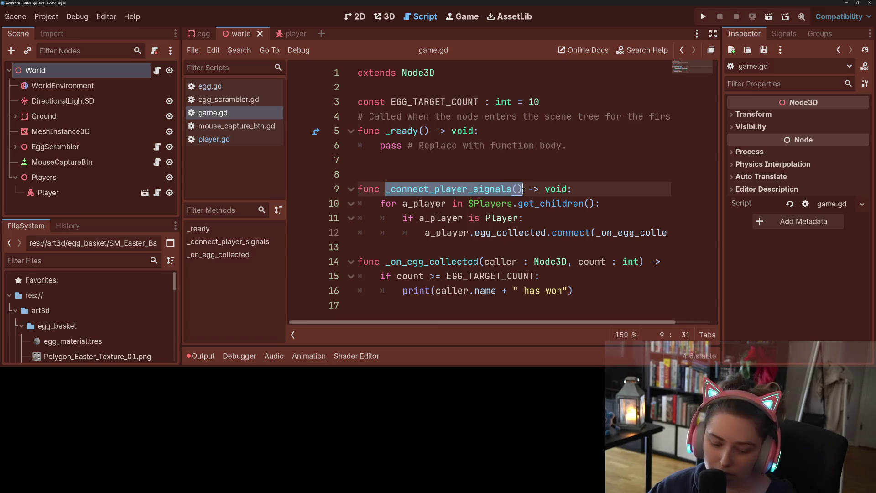
left_click_drag(381, 145, 581, 139)
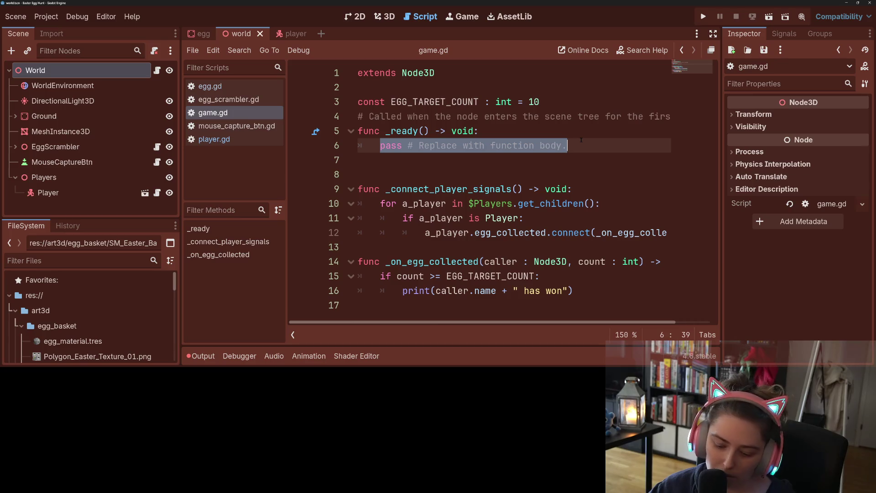
key("ctrl+v")
Delete the template comment above _ready and the extra blank line between functions
left_click(429, 131)
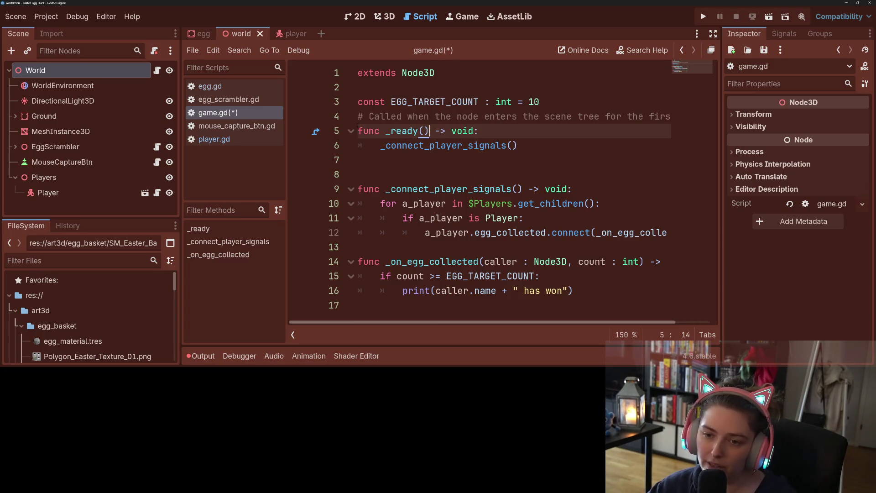
left_click_drag(358, 131, 358, 118)
key("BackSpace")
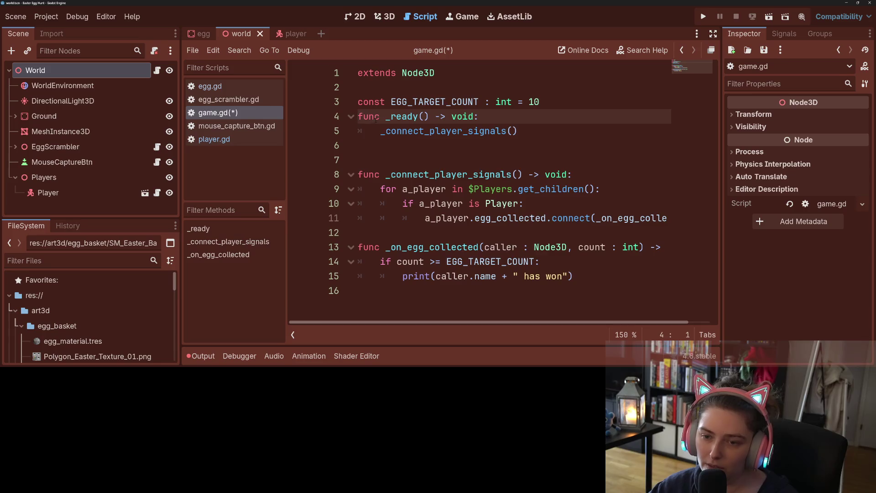
key("Return")
left_click(456, 131)
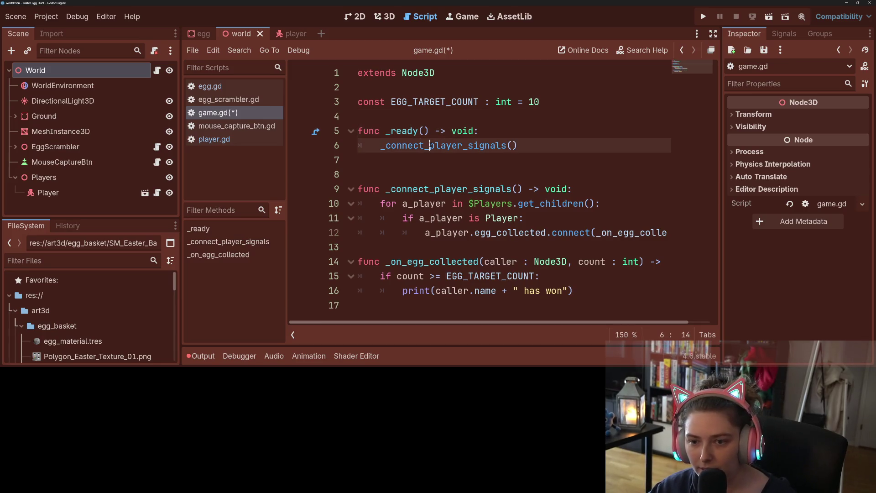
left_click(420, 169)
key("BackSpace")
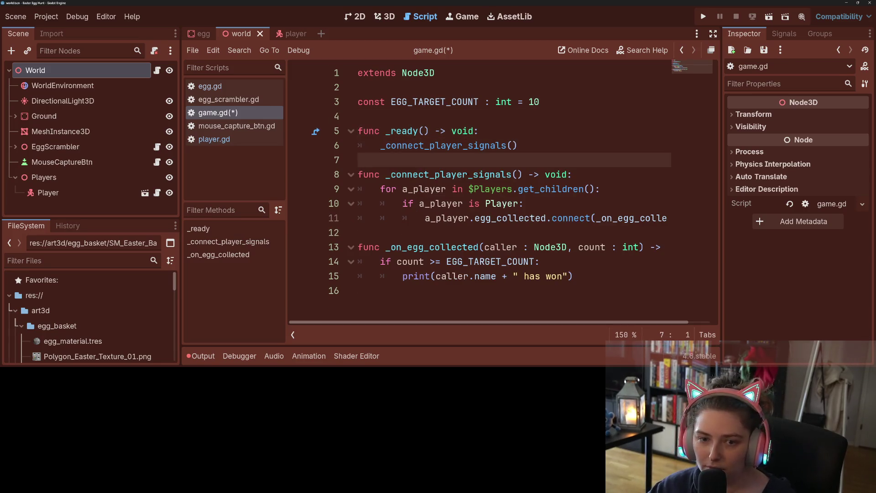
Save game.gd and run the World scene to test the win message
left_click(536, 188)
key("ctrl+s")
left_click(525, 146)
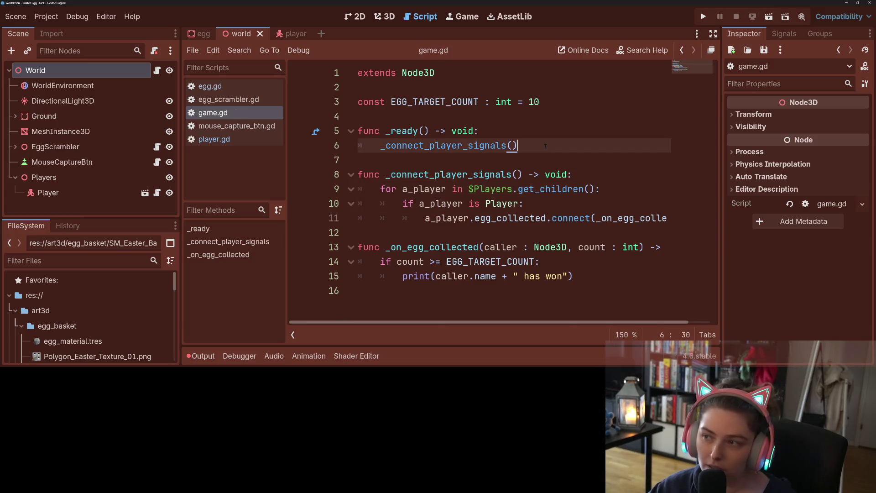
left_click(702, 17)
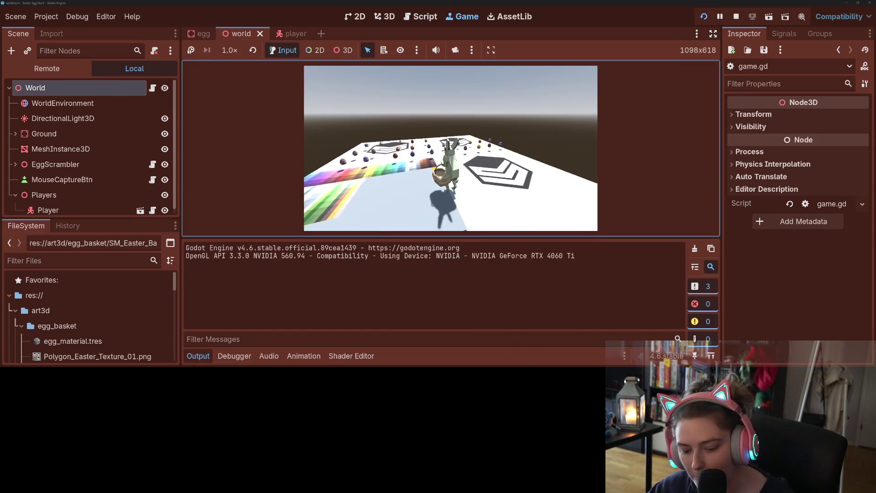
Walk the player around collecting eggs until Output prints 'Player has won', then stop the game
key("w")
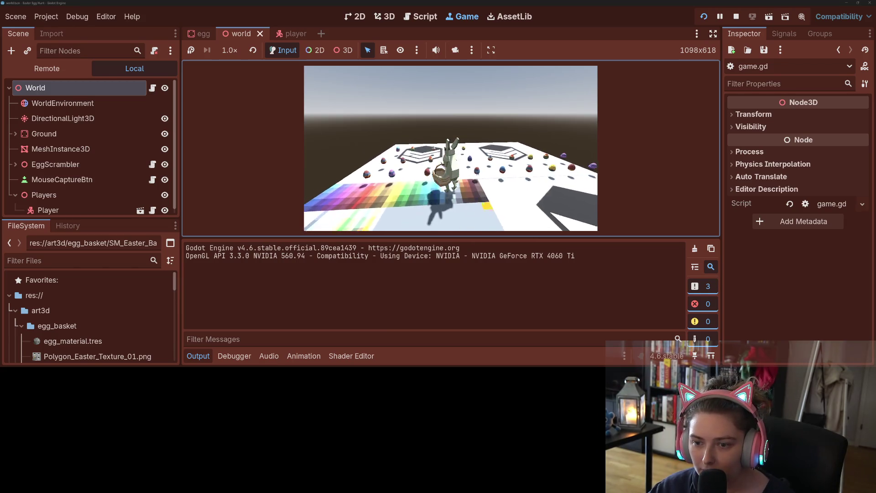
key("w")
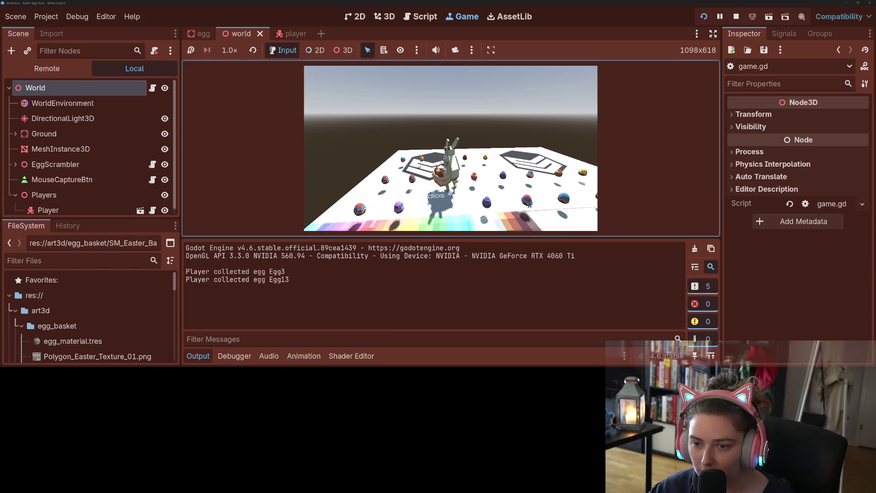
key("w")
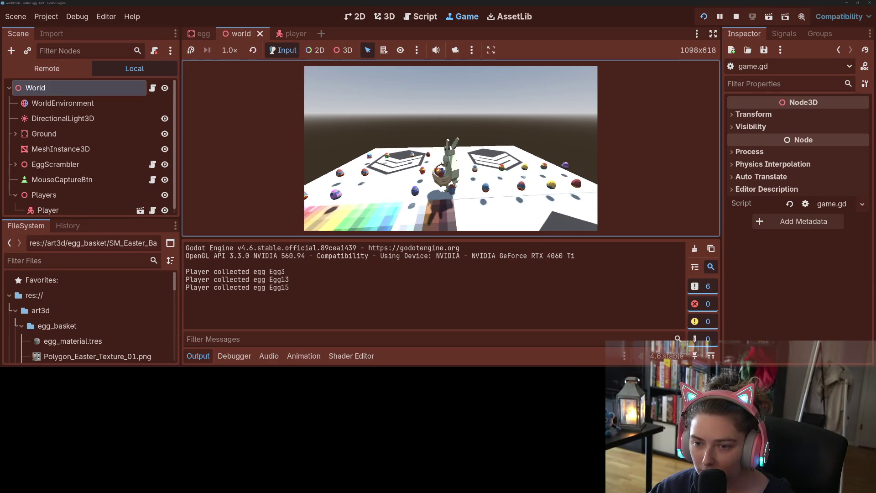
key("w")
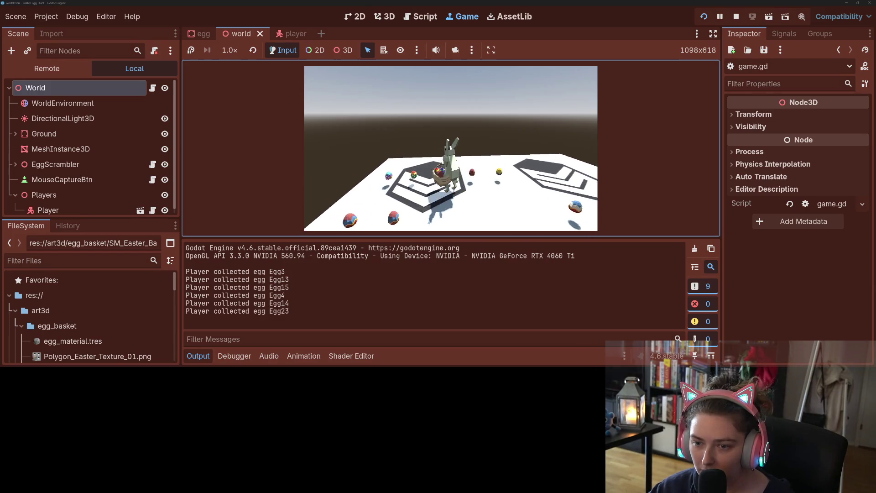
key("w")
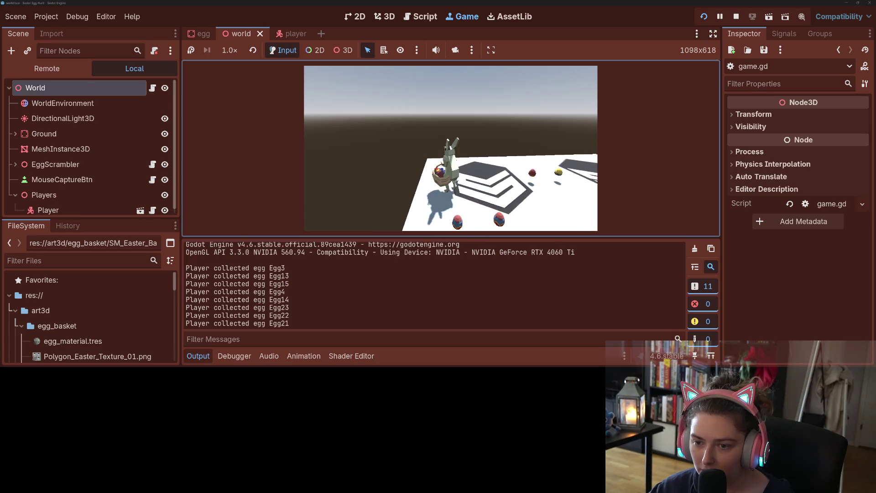
key("w")
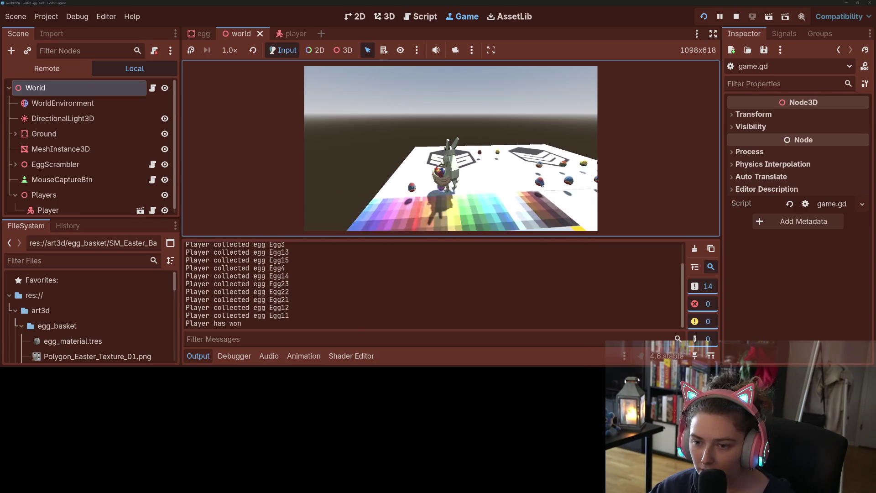
key("w")
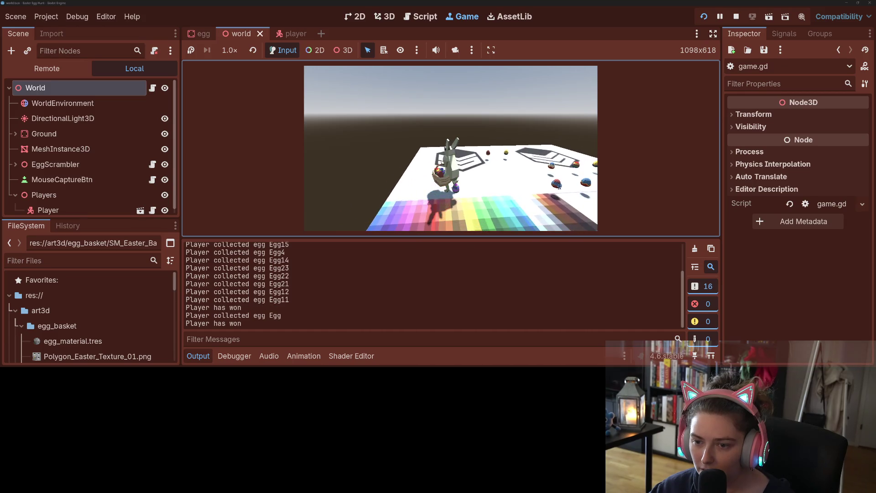
key("w")
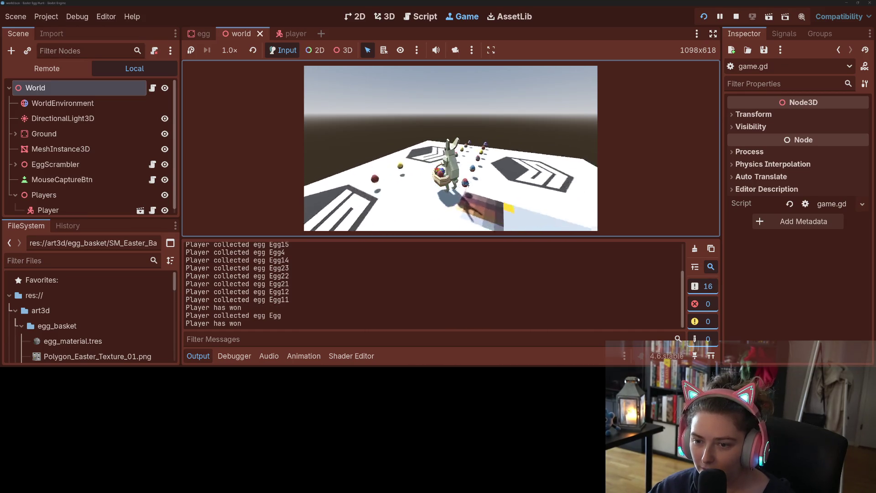
key("w")
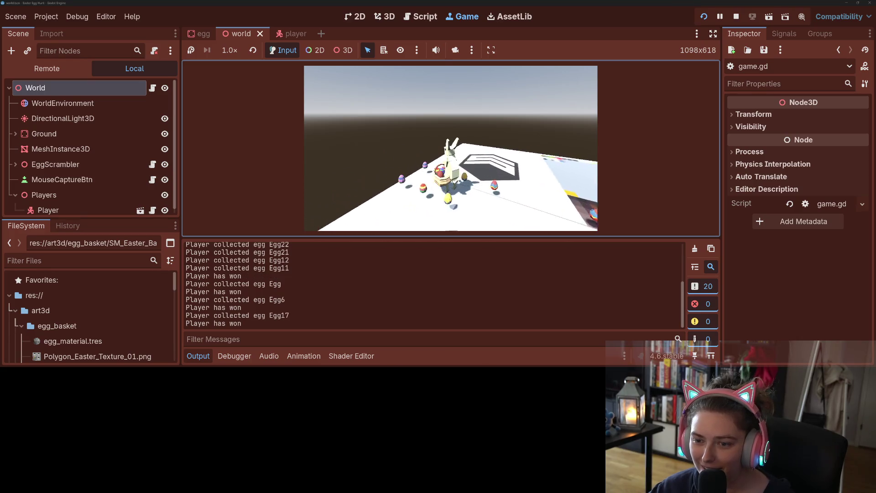
key("w")
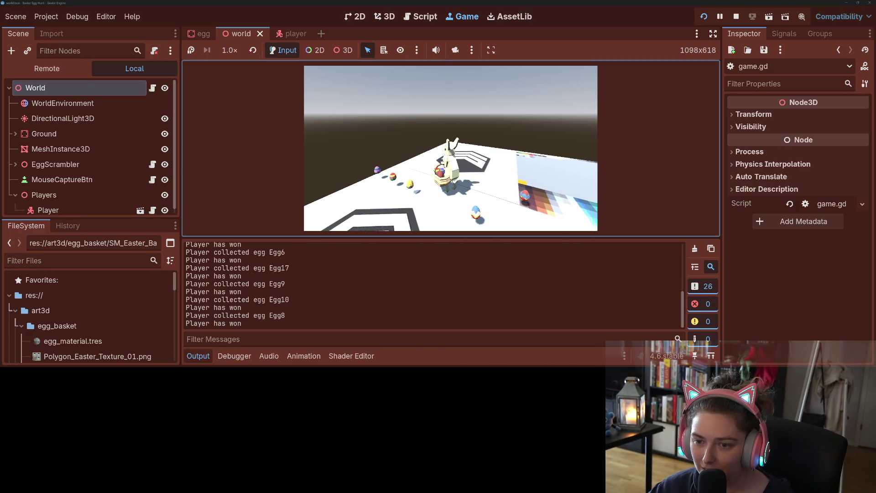
key("w")
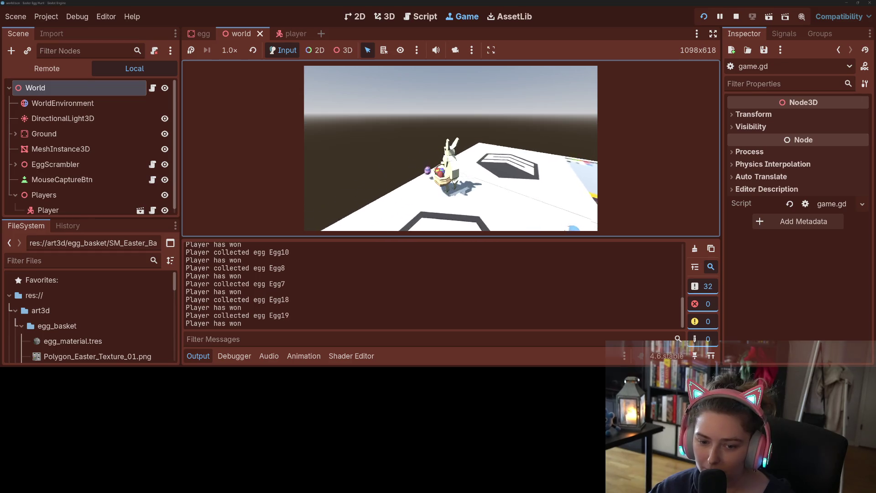
key("w")
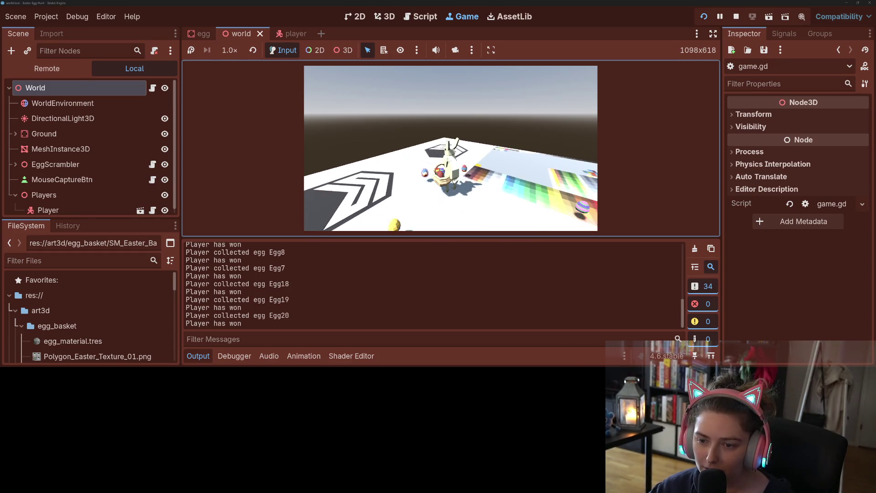
key("w")
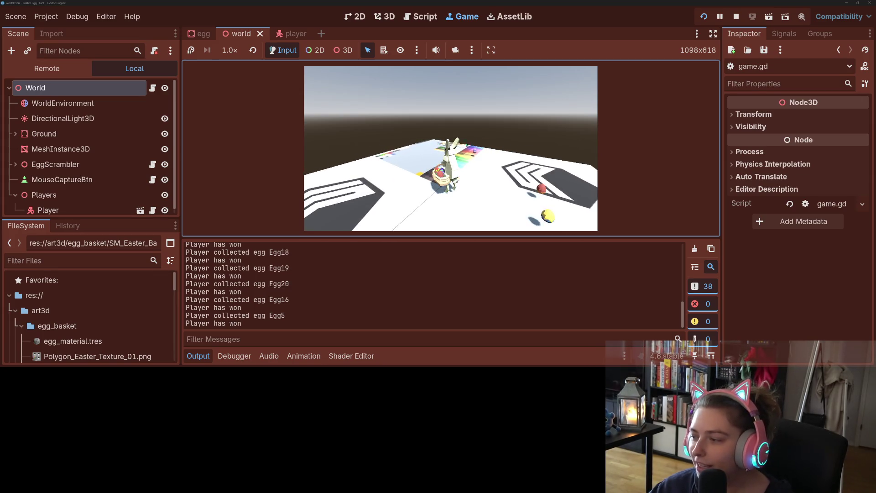
key("Escape")
left_click(742, 18)
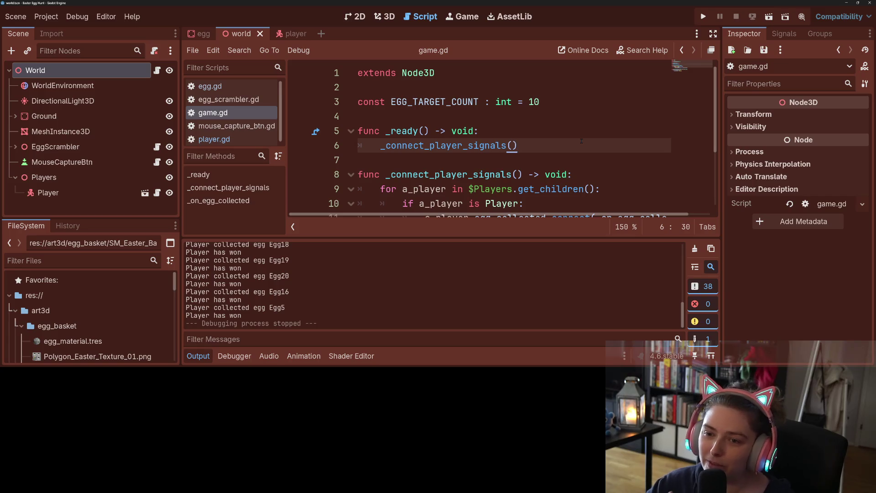
Add an empty 'func _on_win(winner) -> void:' stub with pass at the end of game.gd
key("ctrl+j")
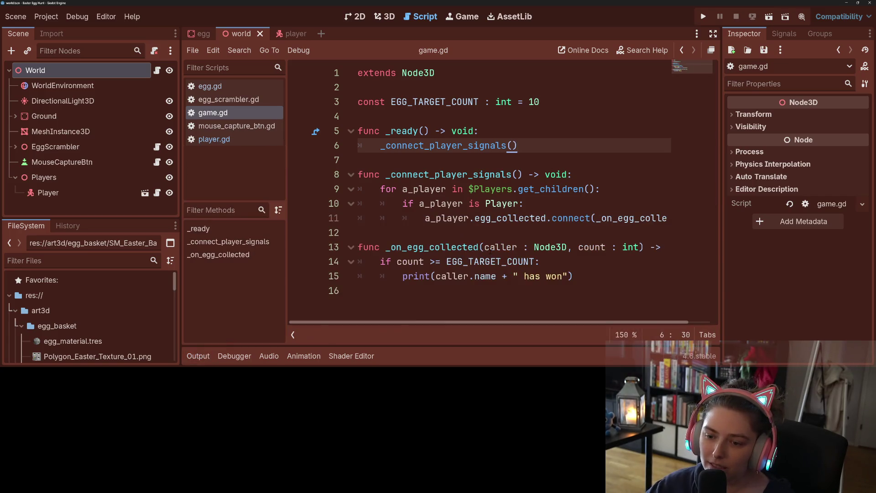
left_click(488, 246)
mouse_move(482, 262)
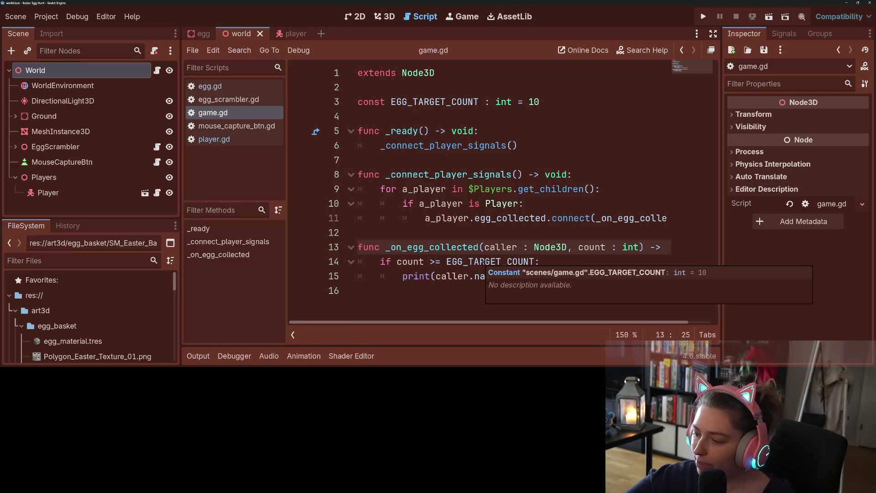
left_click(484, 262)
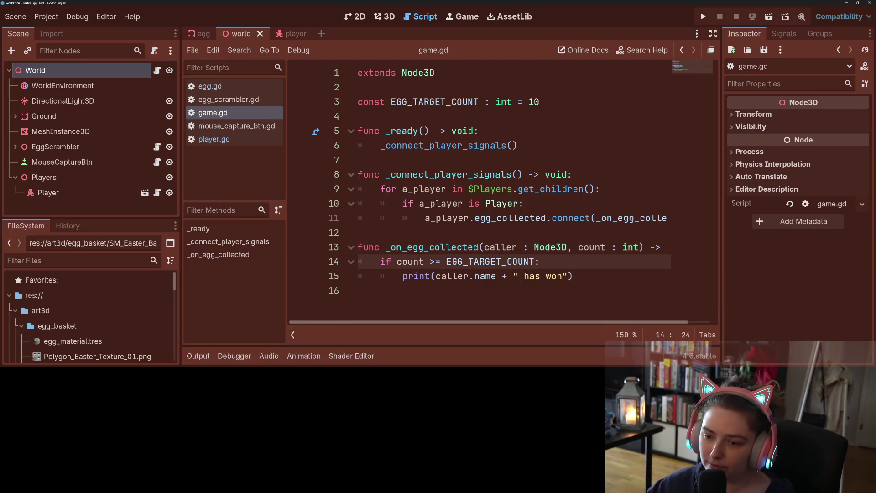
left_click(615, 271)
left_click(542, 300)
key("Return")
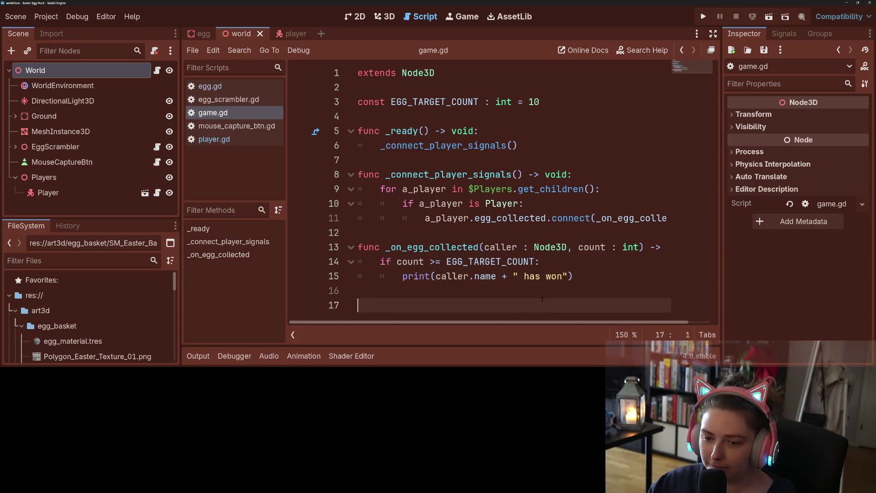
type("func _")
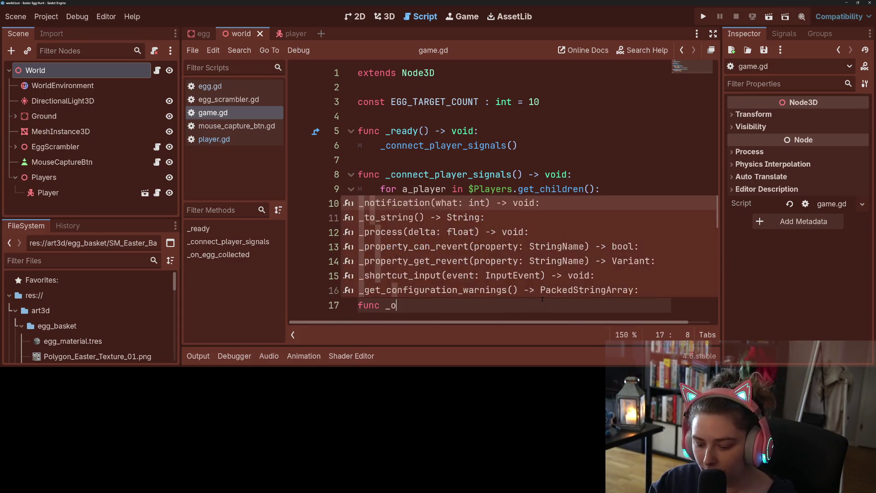
type("on_win(")
type("winner")
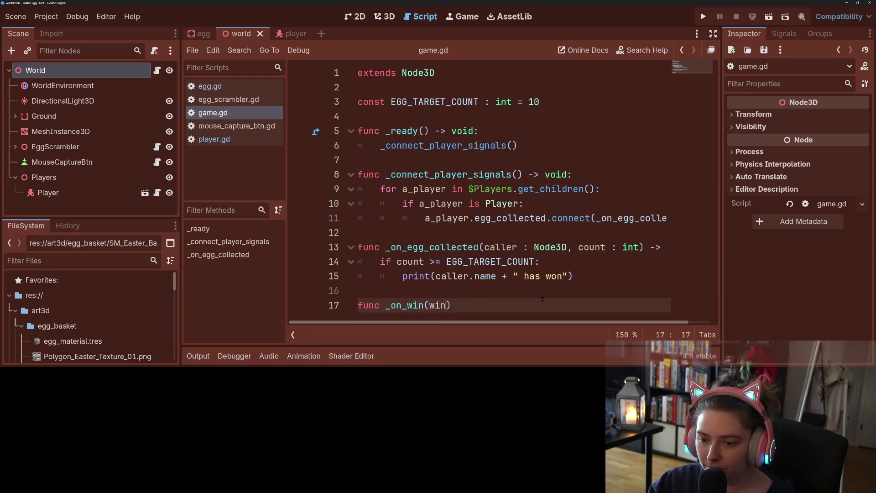
type(") -> voi")
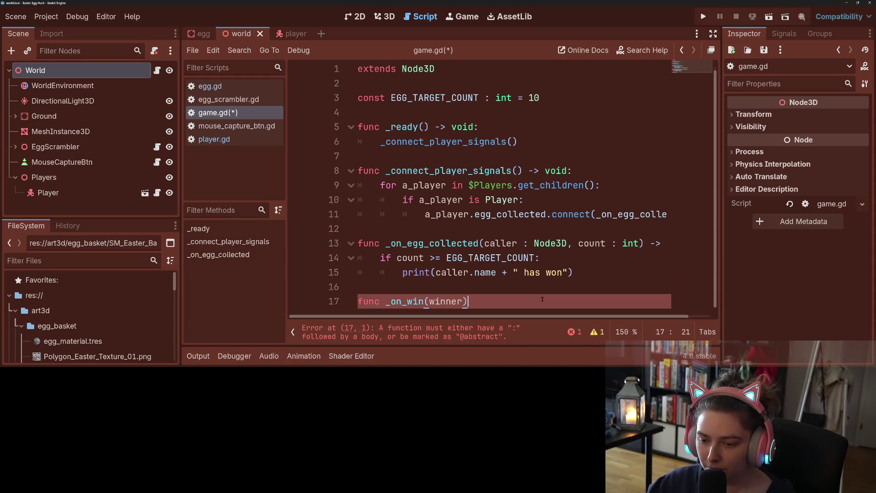
type("d:")
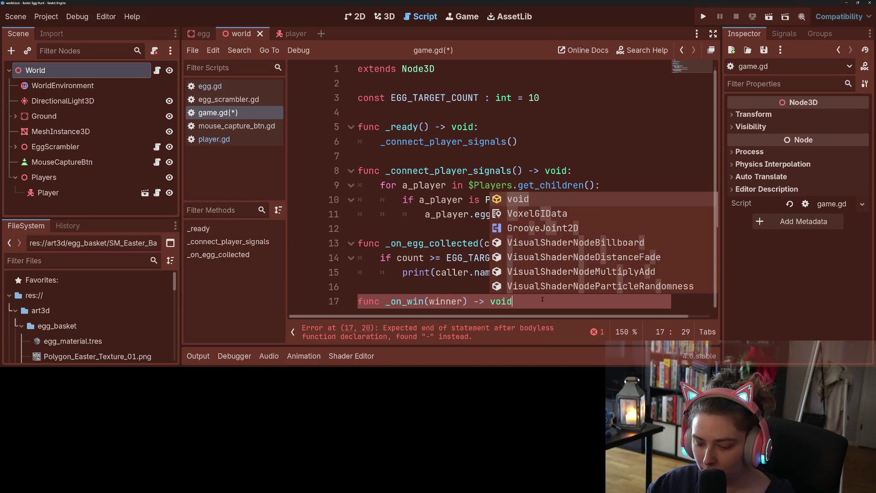
key("Return")
type("pass")
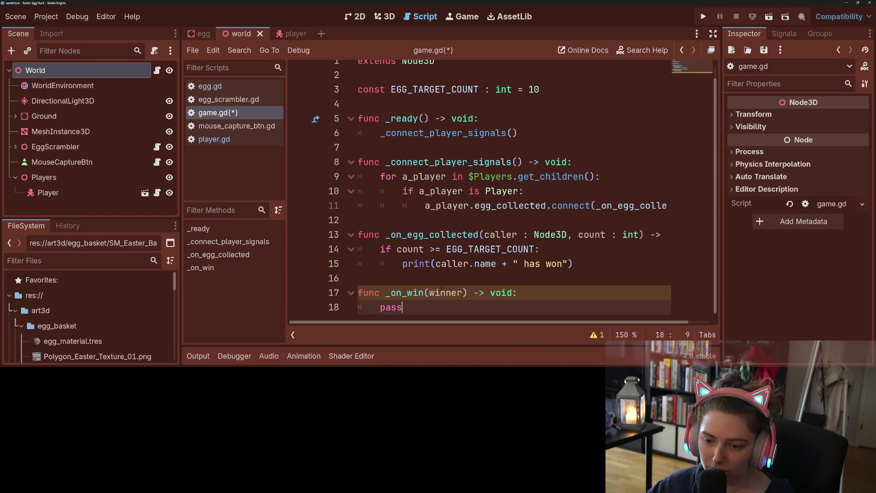
Call _on_win(caller) inside the egg-count check of _on_egg_collected
double_click(410, 292)
key("ctrl+c")
left_click(576, 265)
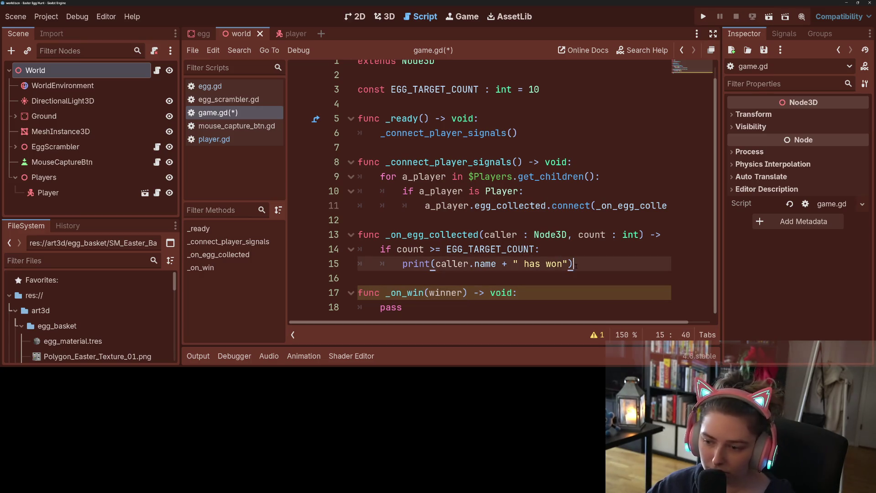
key("Return")
key("ctrl+v")
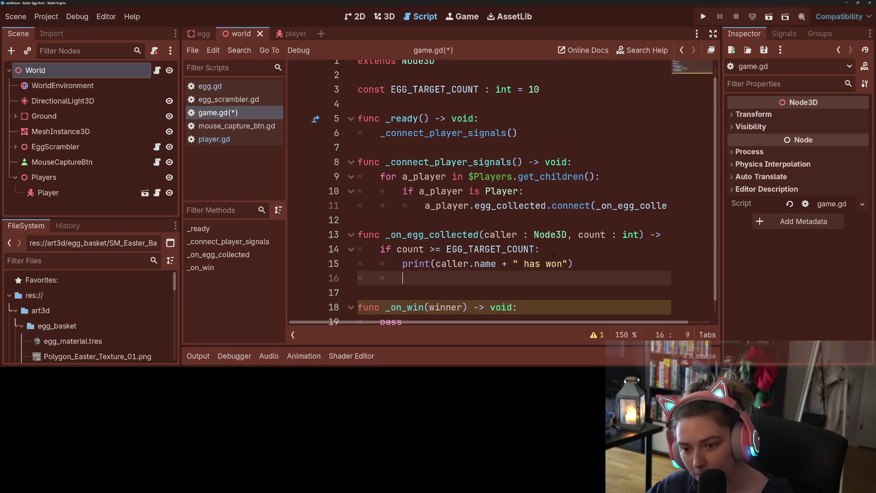
key("shift+Home")
key("ctrl+x")
left_click(555, 251)
key("Return")
key("ctrl+v")
type("(")
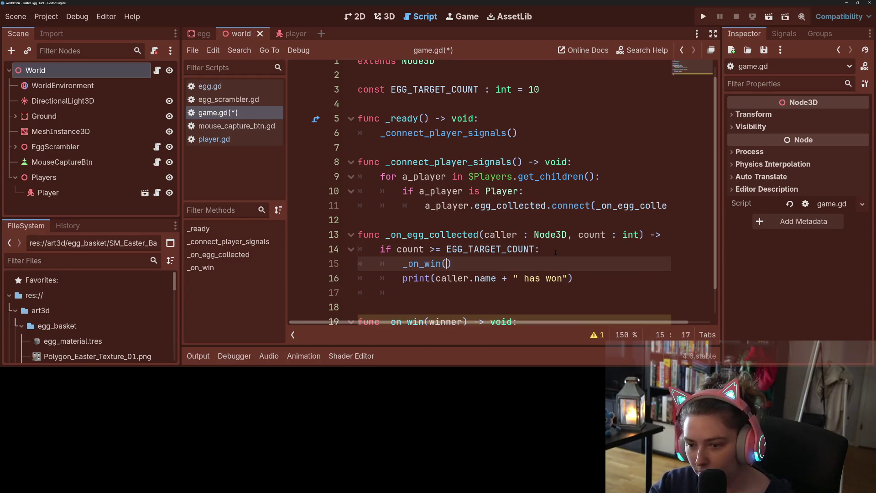
type("caller")
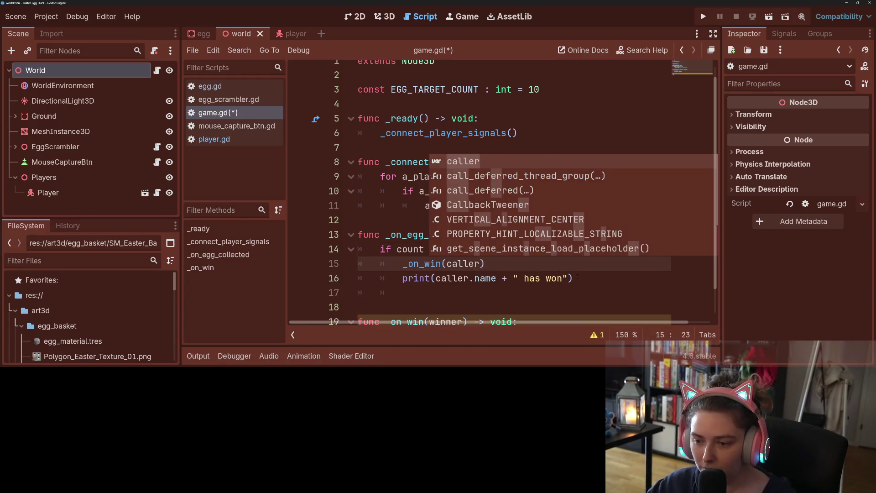
Move the win print line into _on_win in place of pass, printing winner instead of caller
left_click_drag(574, 278, 348, 277)
key("BackSpace")
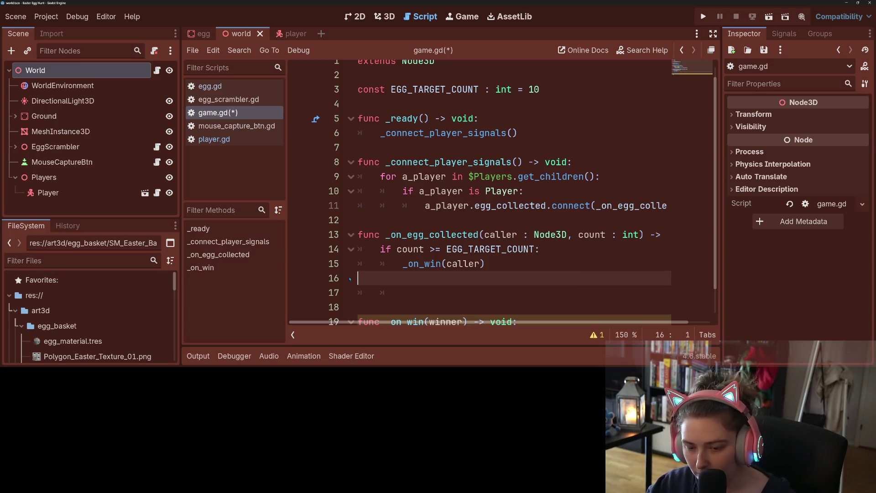
key("BackSpace")
key("Delete")
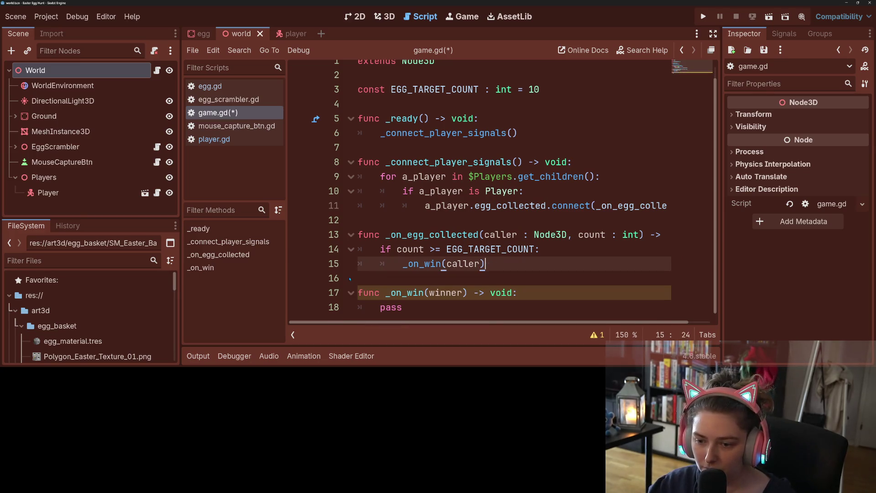
left_click(465, 302)
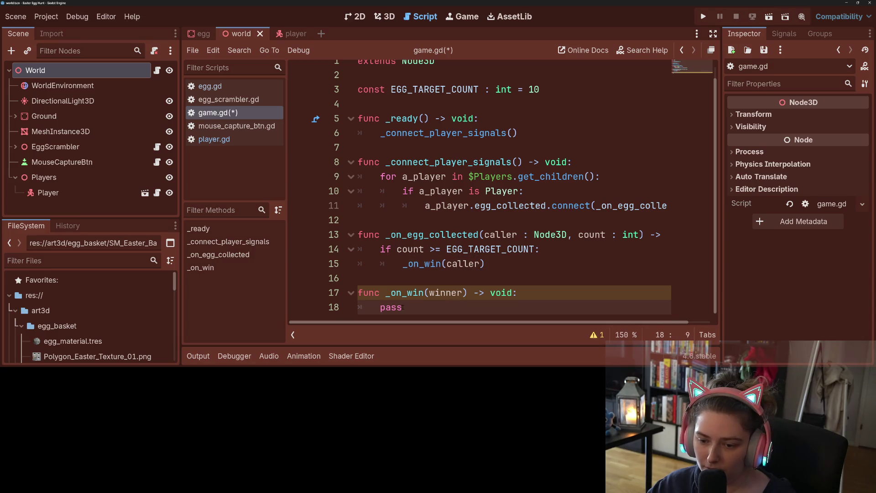
key("BackSpace")
key("BackSpace")
key("BackSpace")
key("ctrl+v")
left_click_drag(429, 310, 383, 307)
key("BackSpace")
double_click(443, 288)
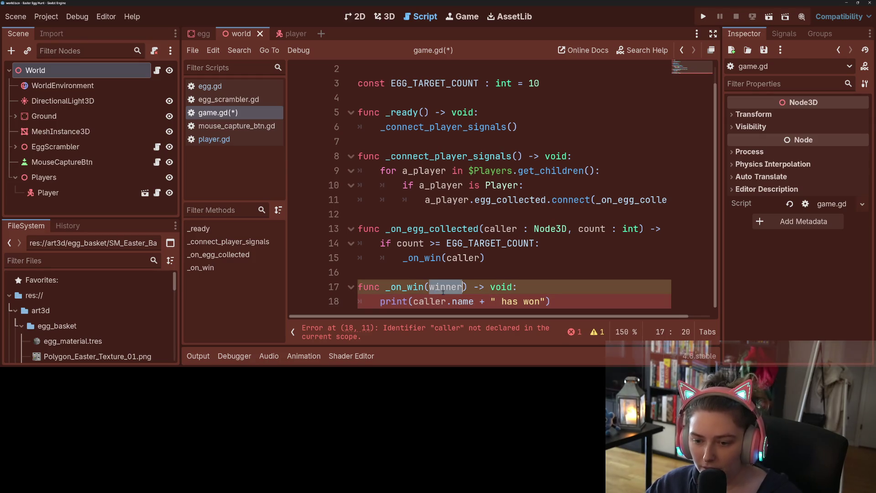
key("ctrl+c")
double_click(424, 301)
key("ctrl+v")
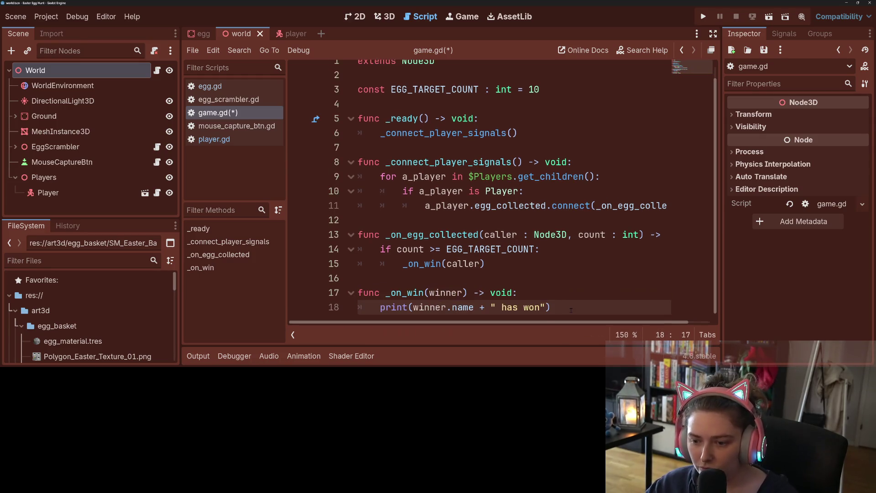
Add get_tree().paused = true after the print in _on_win and save game.gd
left_click(572, 313)
key("Return")
key("Return")
key("Return")
key("Up")
key("Up")
key("Up")
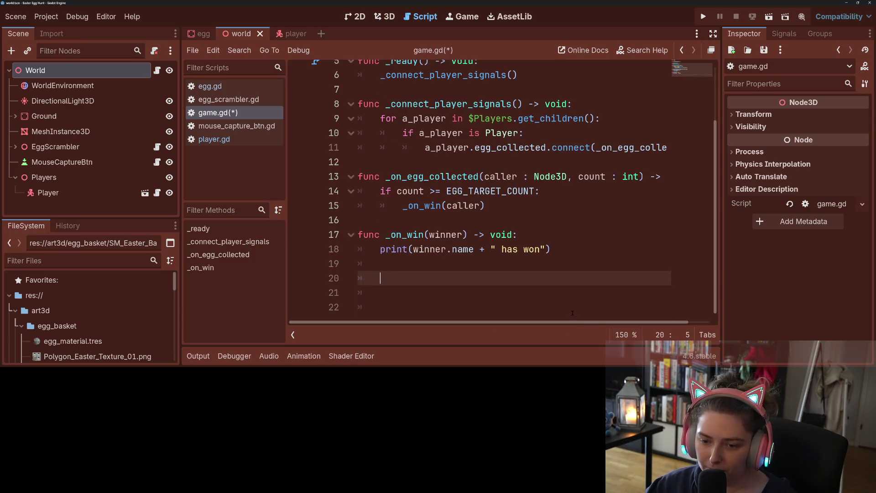
type("get")
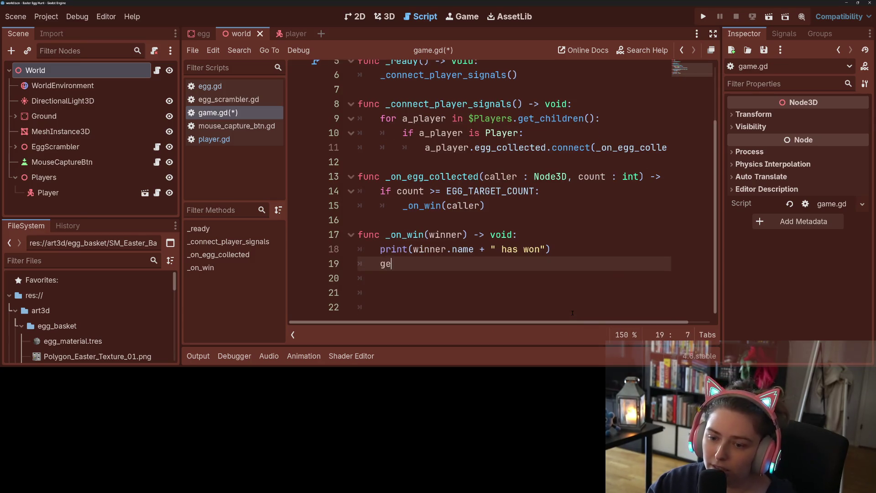
type("_tre")
key("Return")
type(".")
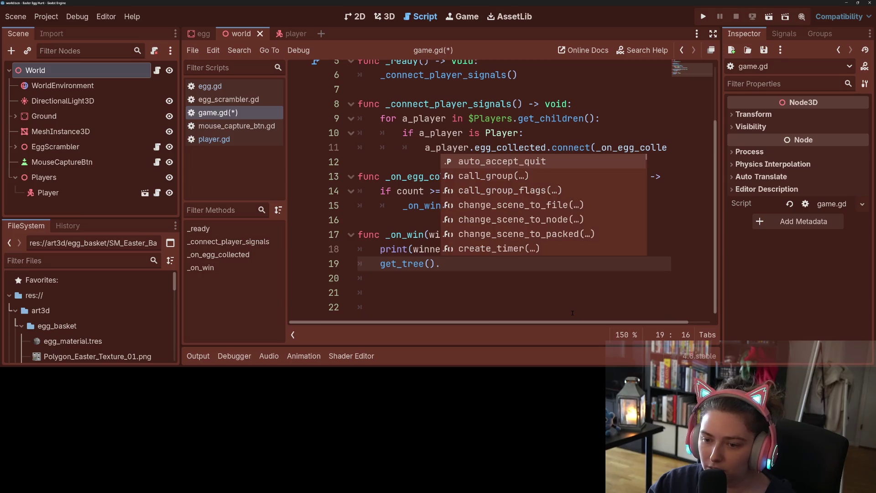
type("pa")
key("Return")
type("= true")
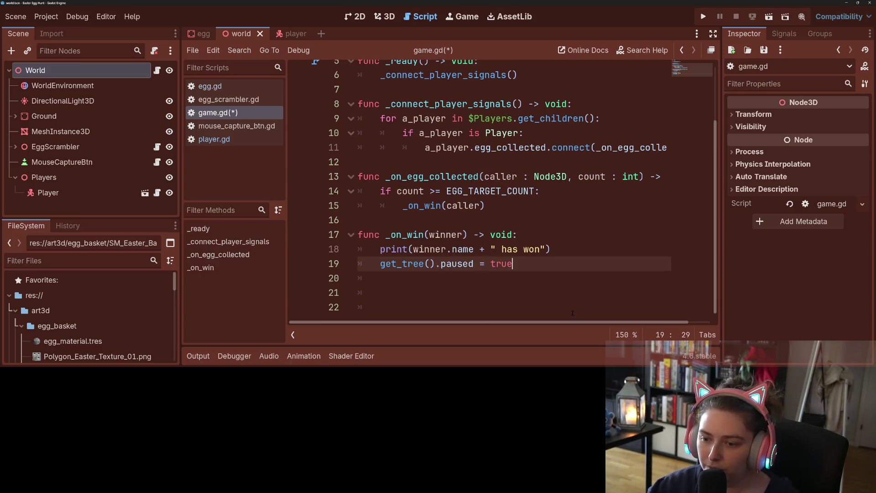
key("ctrl+s")
left_click(573, 312)
left_click(505, 275)
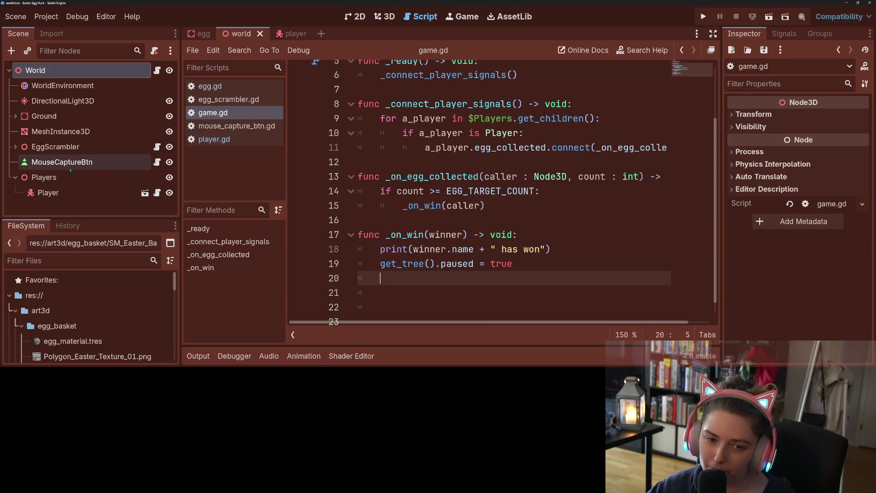
Cut _input, _do_unpause and _do_pause from mouse_capture_btn.gd and paste them at the end of game.gd
left_click(157, 162)
left_click(537, 266)
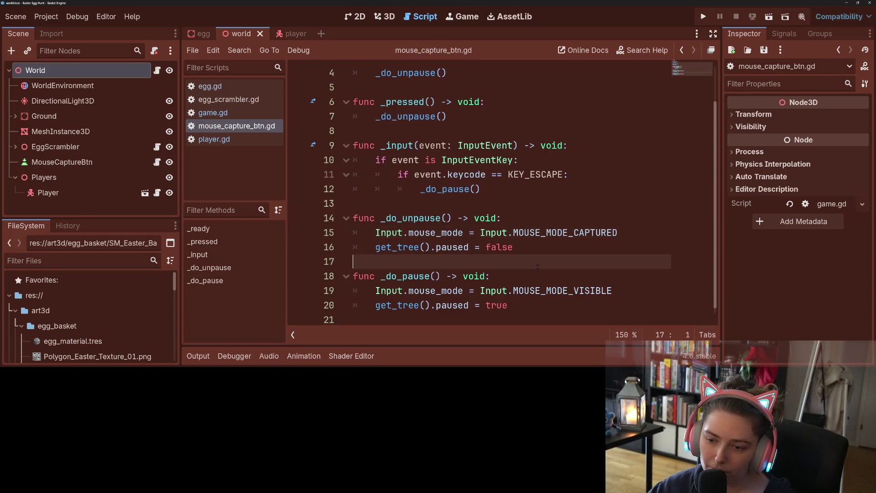
left_click(540, 249)
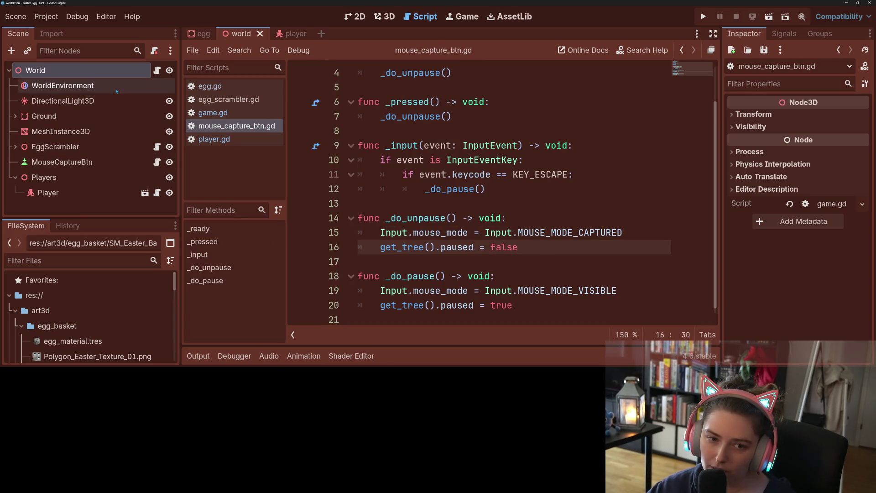
mouse_move(515, 305)
left_mouse_down()
mouse_move(444, 285)
mouse_move(374, 285)
mouse_move(329, 218)
left_mouse_up()
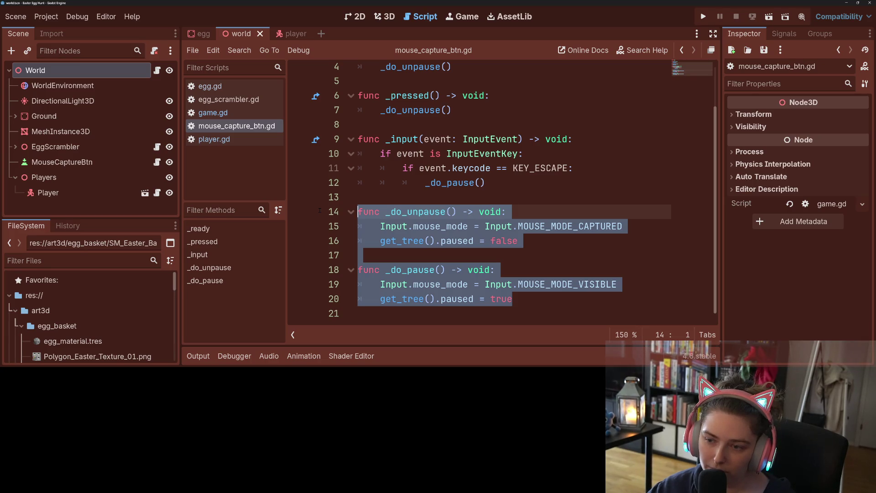
mouse_move(319, 210)
left_mouse_down()
mouse_move(310, 163)
mouse_move(358, 188)
left_mouse_up()
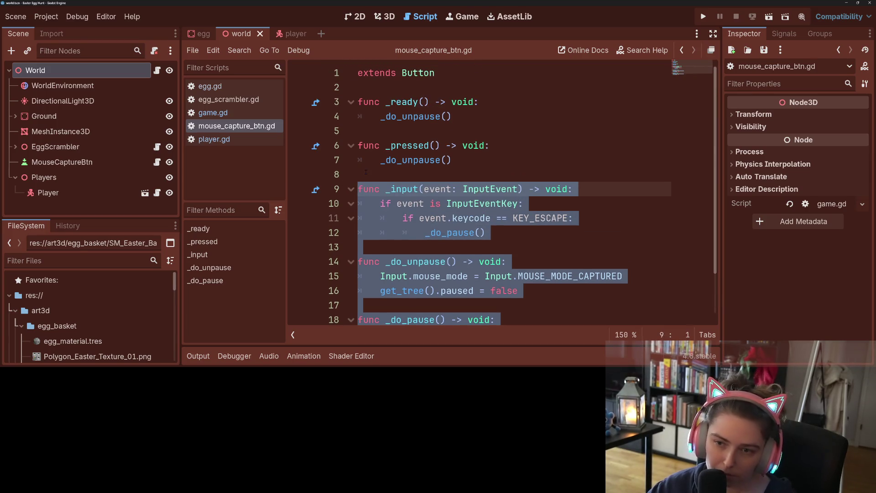
key("ctrl+x")
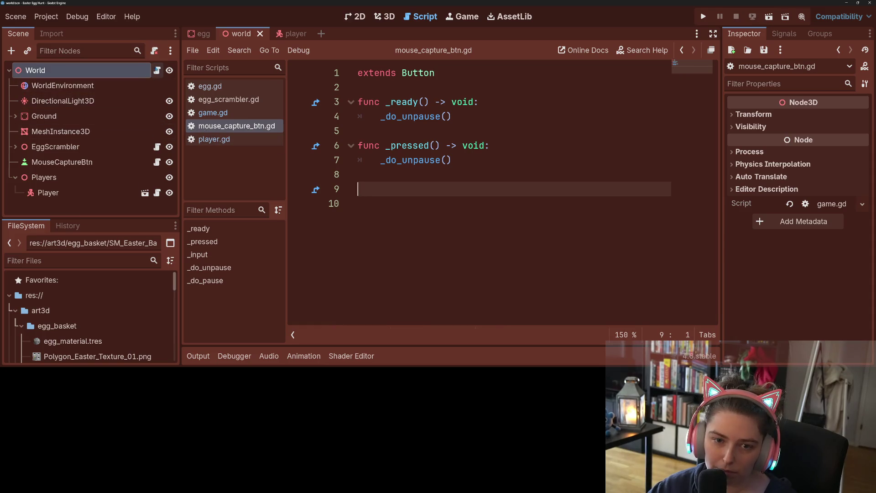
left_click(157, 70)
scroll(427, 297, "down", 2)
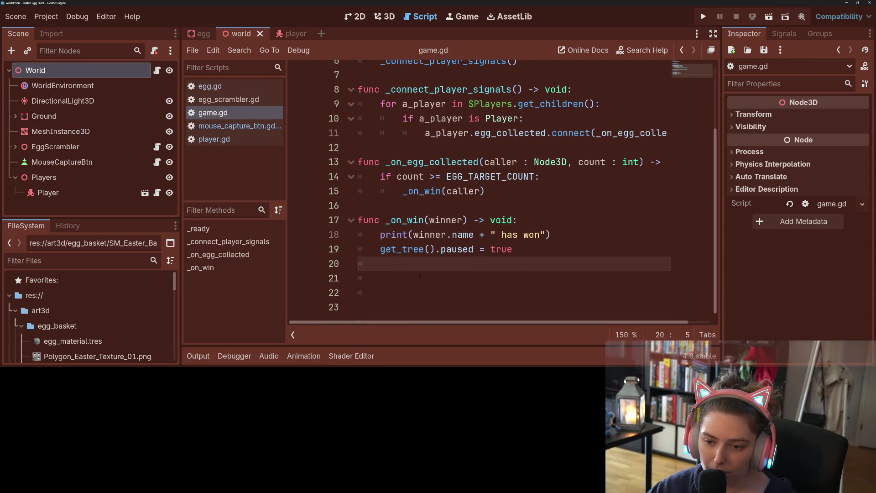
left_click(364, 307)
key("ctrl+v")
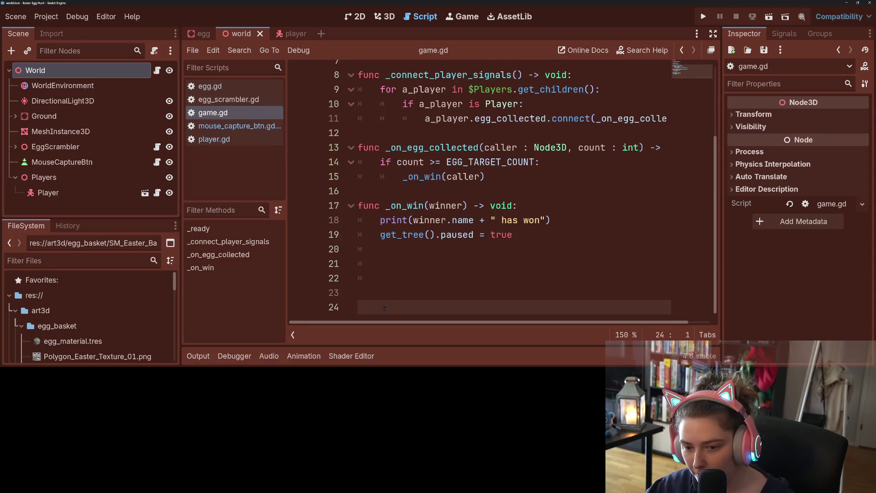
key("Up")
key("Up")
key("Up")
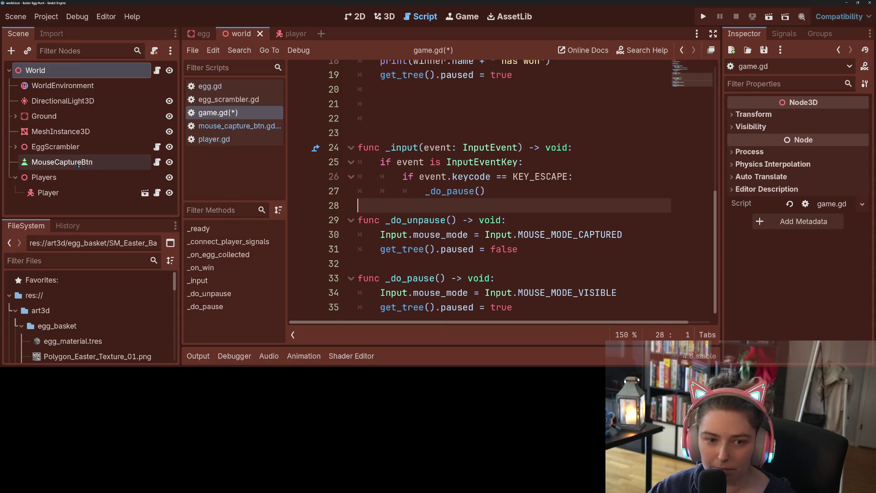
left_click(114, 162)
Delete the leftover _ready and _pressed functions from mouse_capture_btn.gd and save
left_click(156, 162)
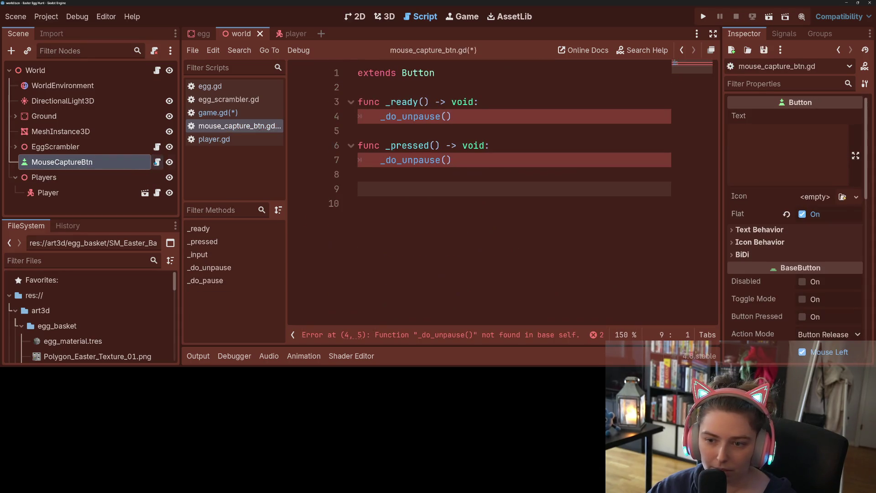
left_click_drag(361, 200, 342, 124)
key("shift+Up")
key("shift+Up")
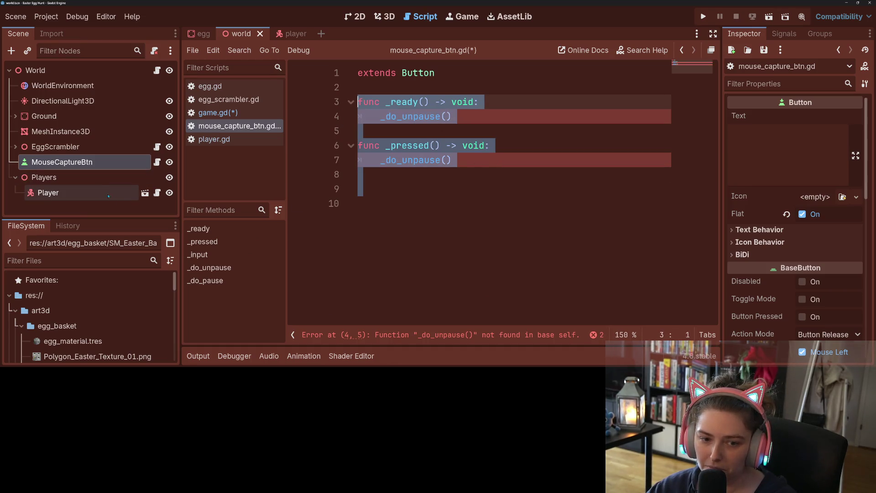
key("BackSpace")
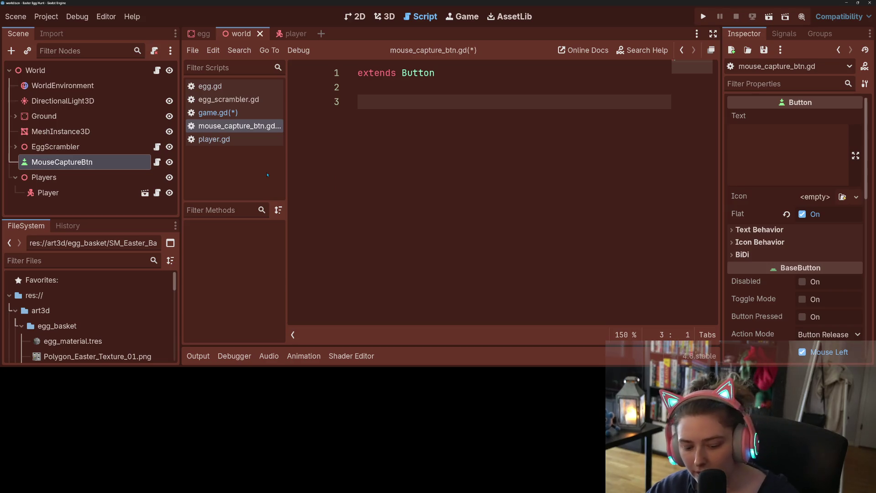
key("BackSpace")
key("ctrl+s")
Detach the script from the MouseCaptureBtn node and save the world scene
right_click(232, 127)
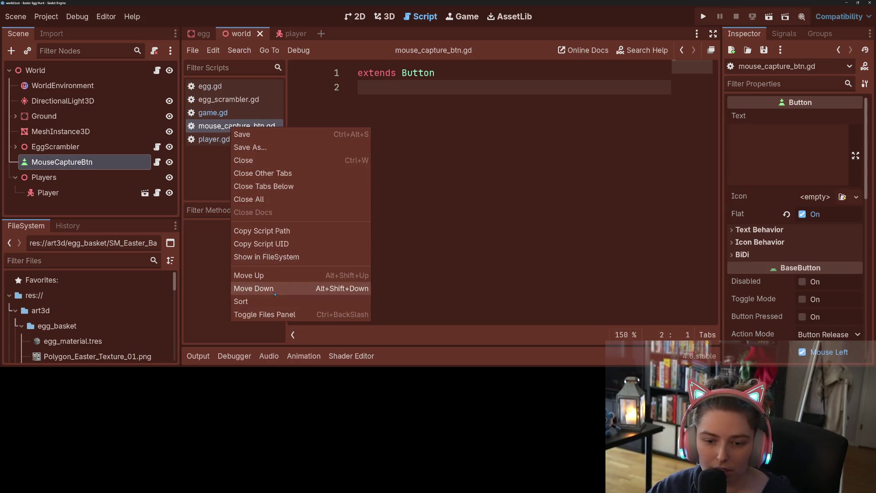
left_click(266, 256)
right_click(124, 165)
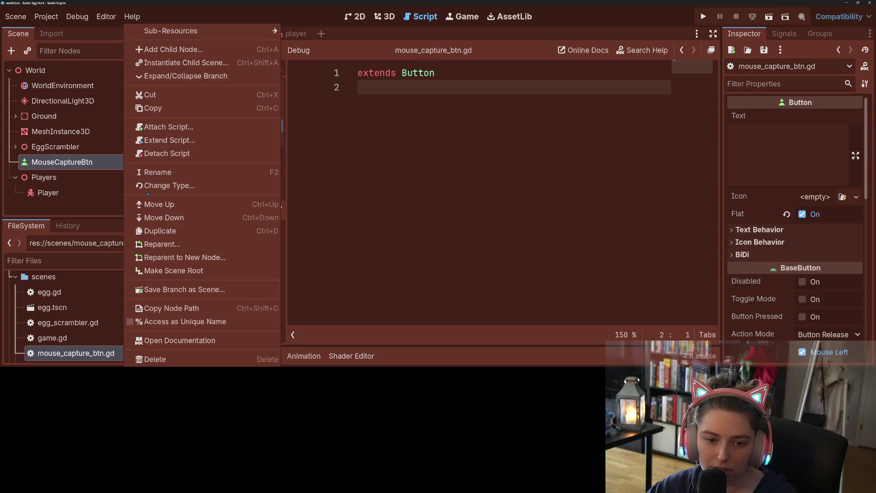
left_click(165, 153)
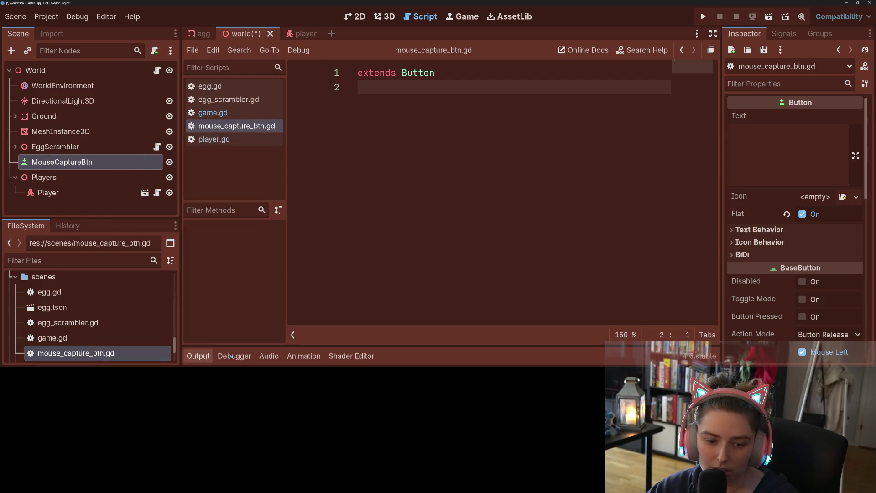
key("Delete")
left_click(513, 272)
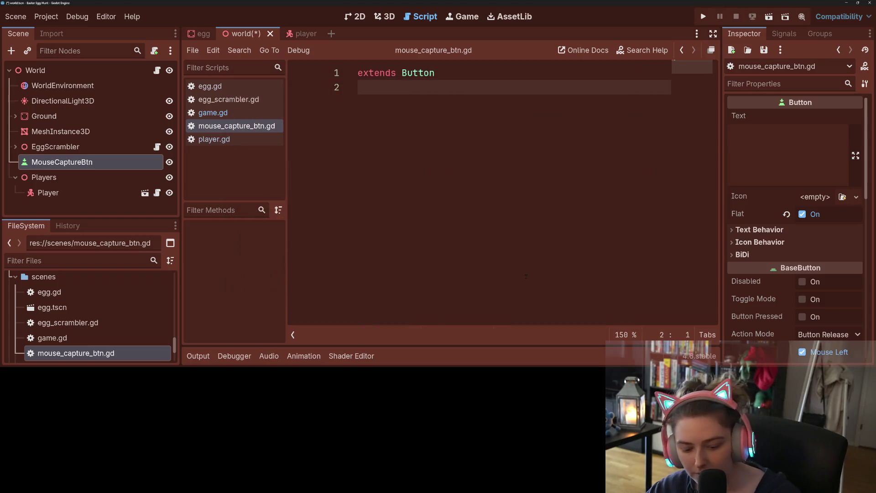
key("ctrl+s")
Delete mouse_capture_btn.gd from the FileSystem, confirming Remove
left_click(68, 322)
left_click(103, 353)
key("Delete")
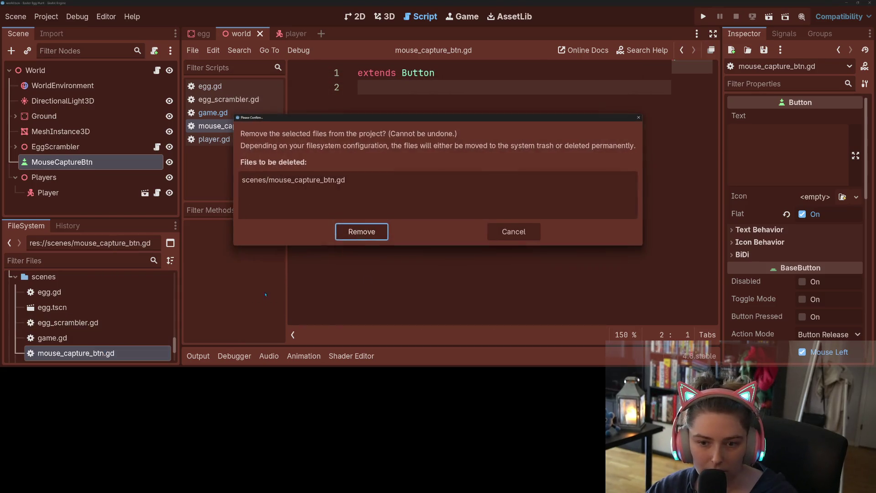
left_click(368, 232)
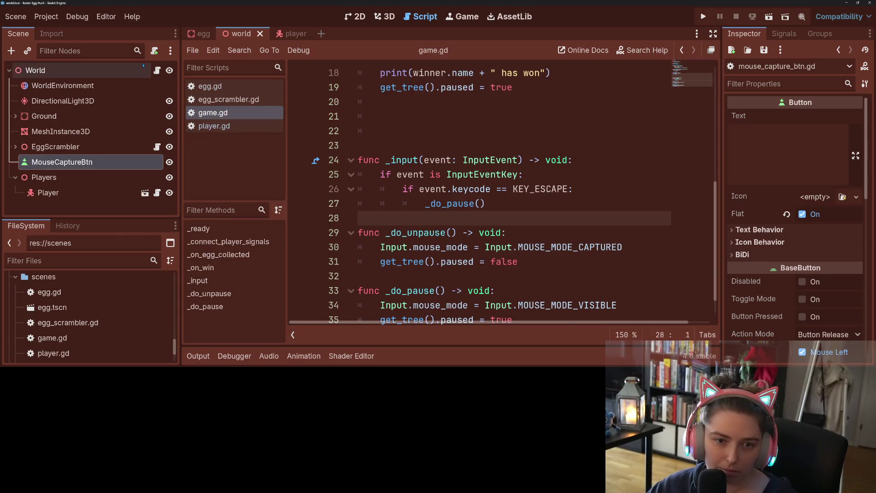
Add '$MouseCaptureBtn.pressed.connect(_on_mouse_capture_pressed)' under _connect_player_signals() in game.gd's _ready
left_click(237, 112)
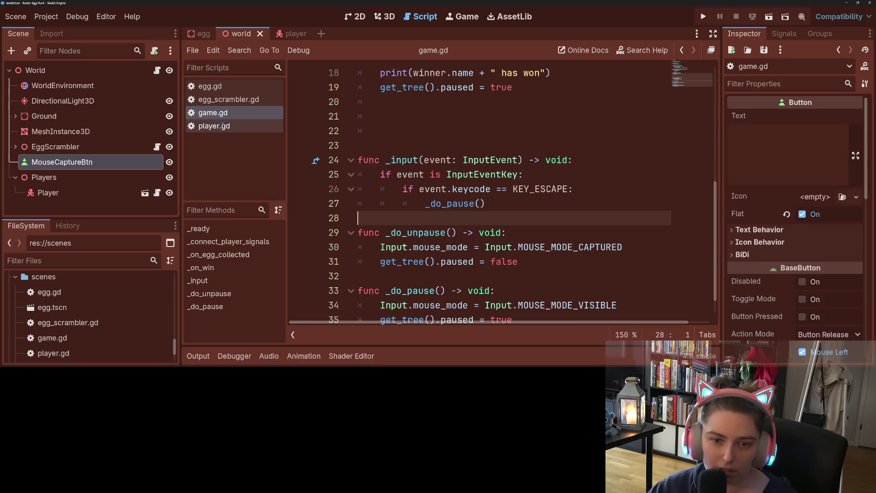
scroll(439, 235, "up", 3)
scroll(440, 235, "up", 3)
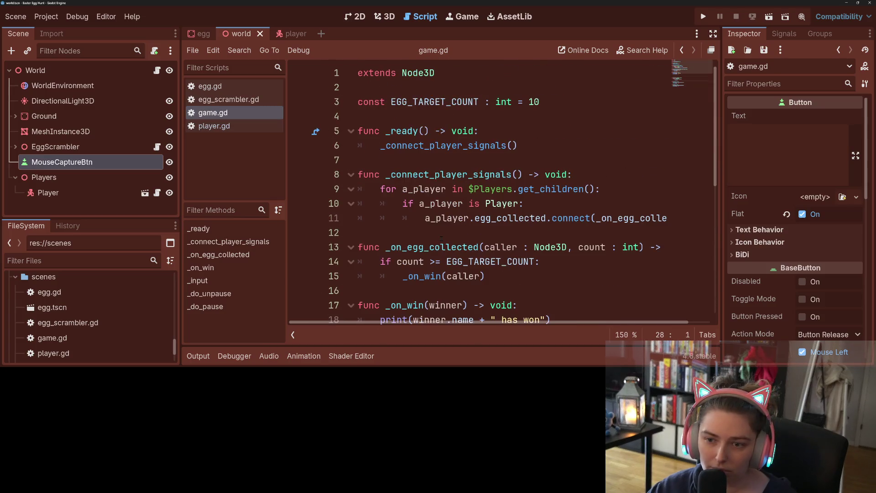
left_click(543, 148)
key("Return")
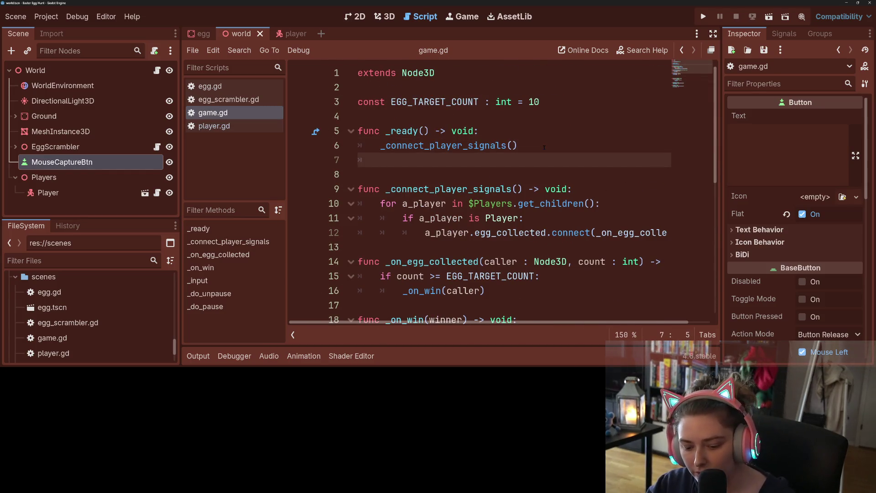
type("$Mou")
key("Return")
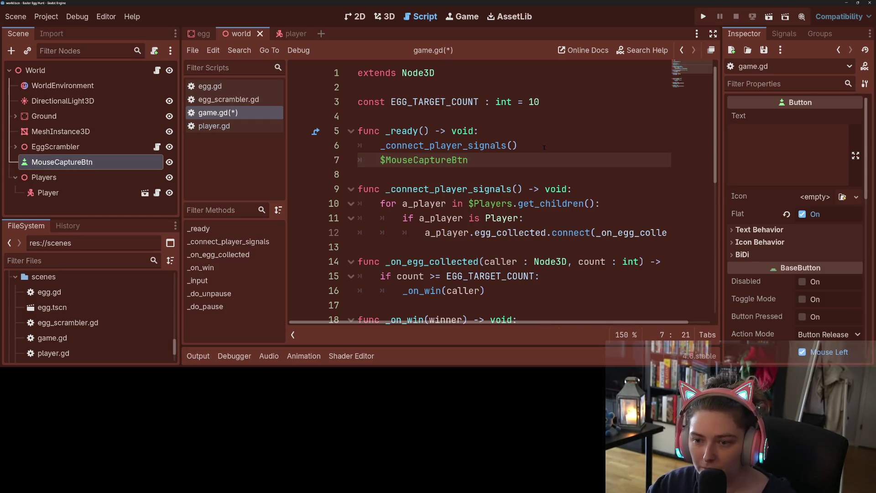
type(".pressed.connect")
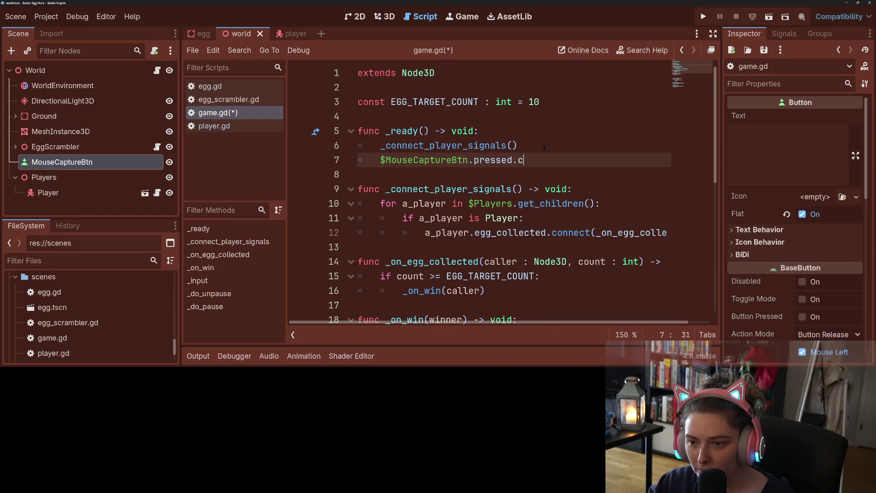
type("(_o")
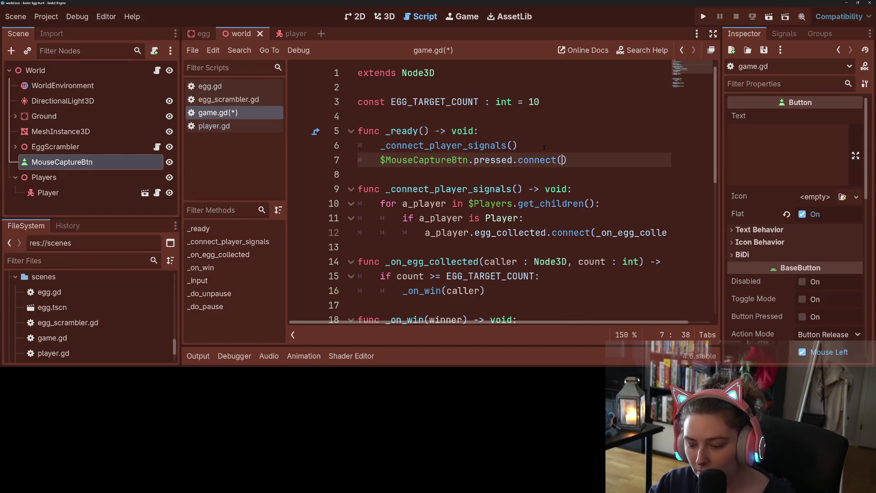
type("n_")
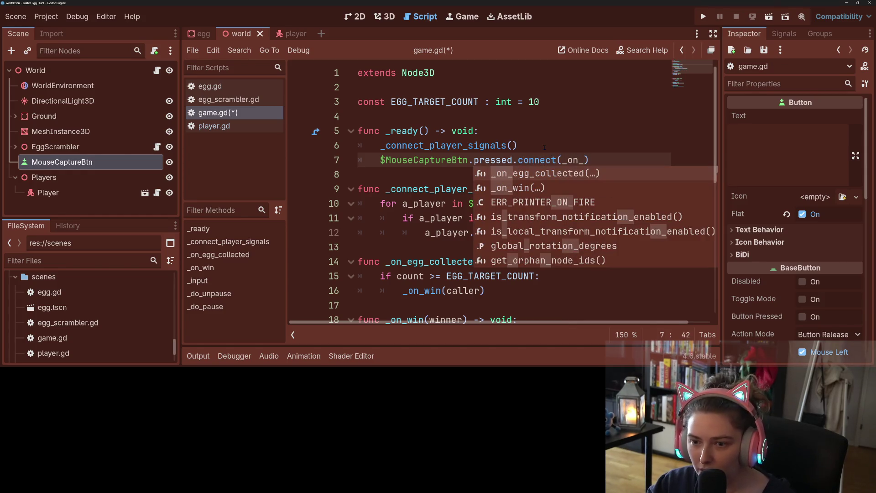
type("mouse_")
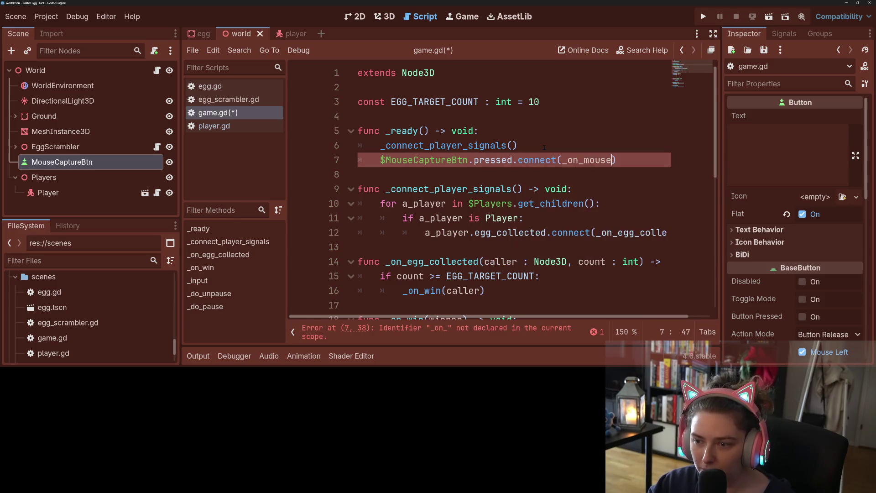
type("capture")
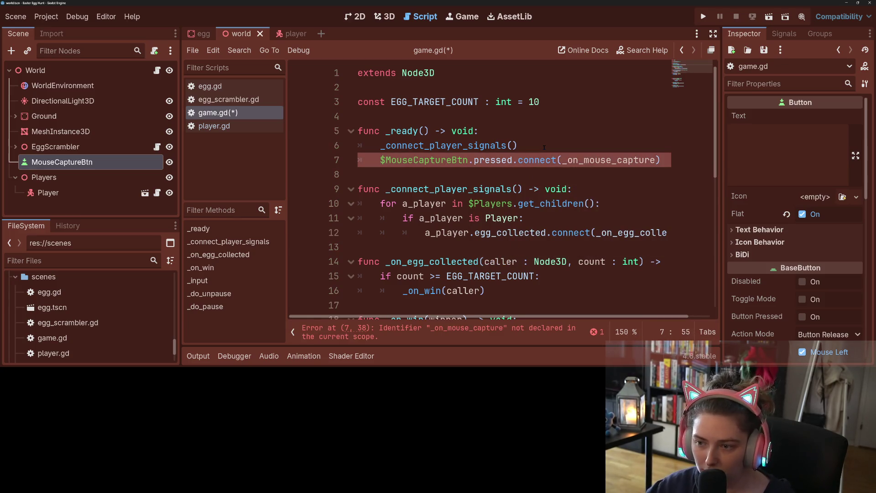
double_click(593, 160)
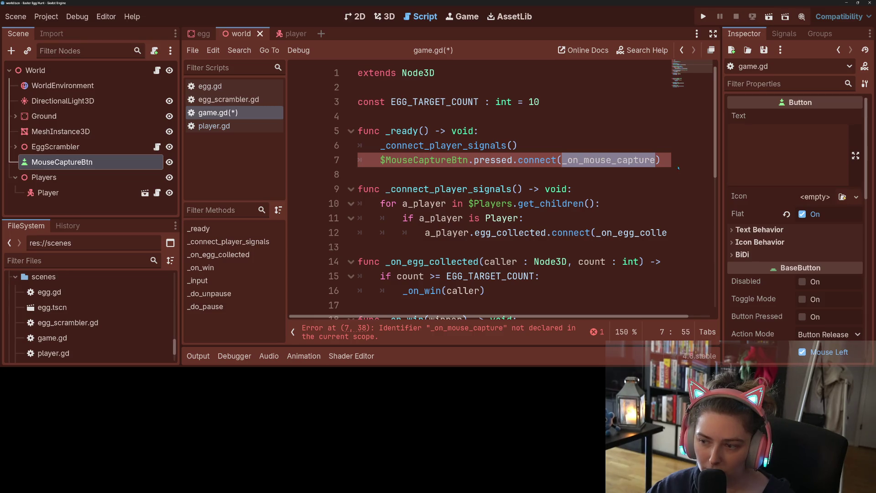
type("_pressed")
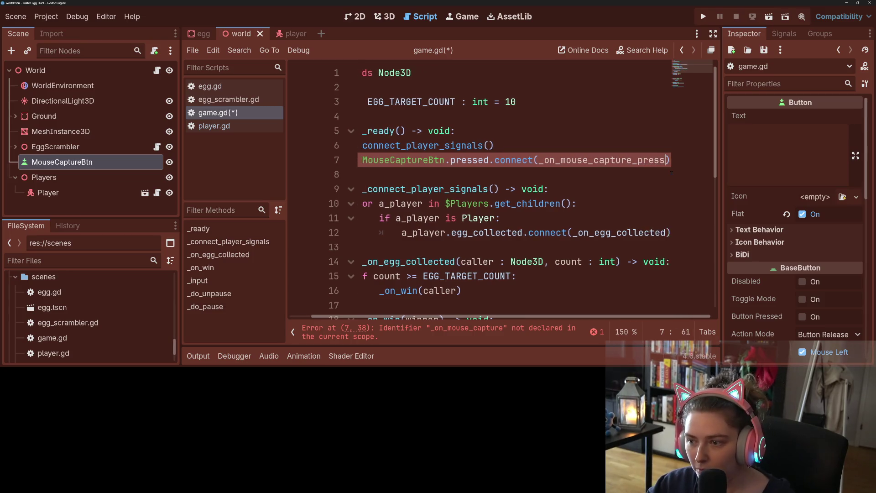
double_click(652, 165)
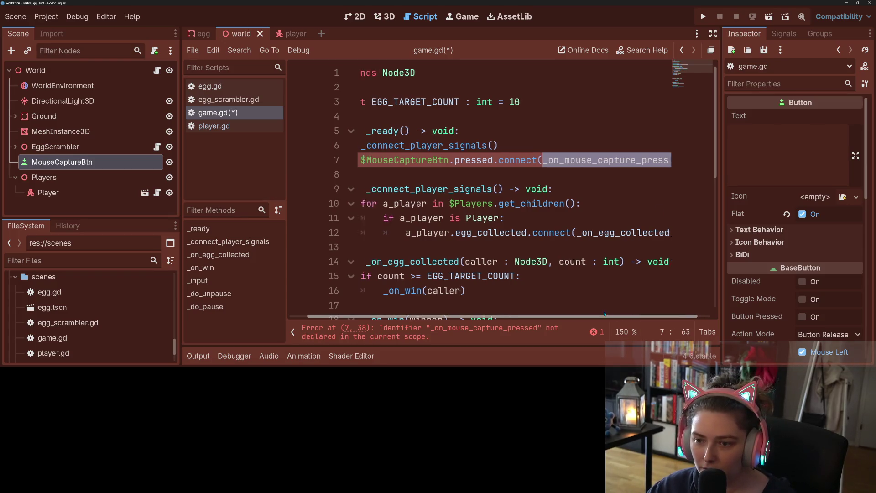
scroll(405, 304, "left", 3)
scroll(406, 303, "down", 7)
scroll(406, 304, "right", 3)
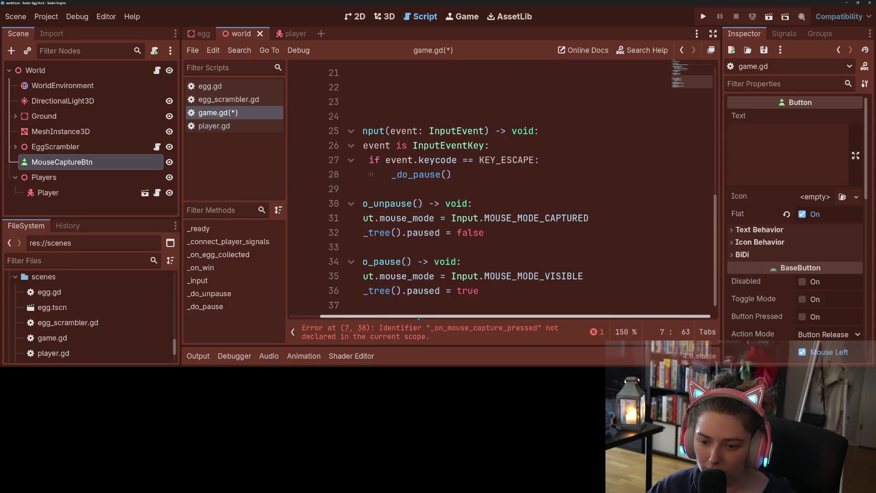
Define 'func _on_mouse_capture_pressed() -> void:' calling _do_unpause() below _input, and save
scroll(405, 304, "left", 3)
left_click(385, 194)
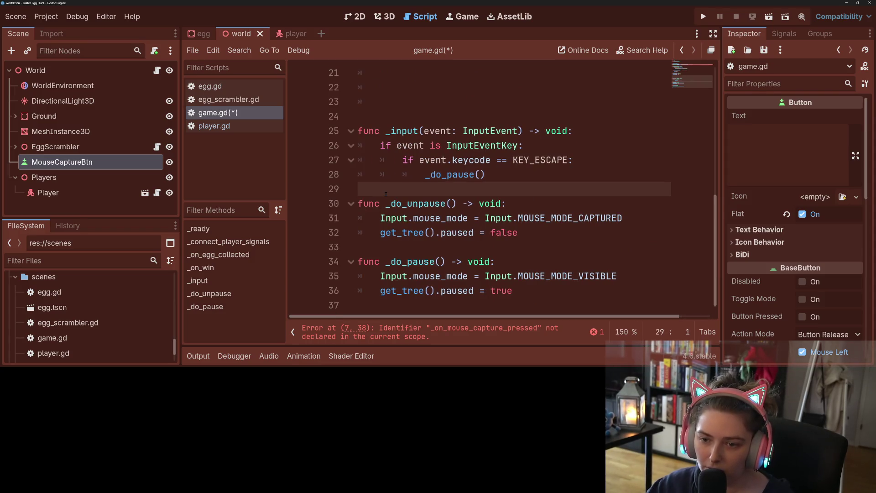
key("Return")
key("Return")
key("Up")
type("func ")
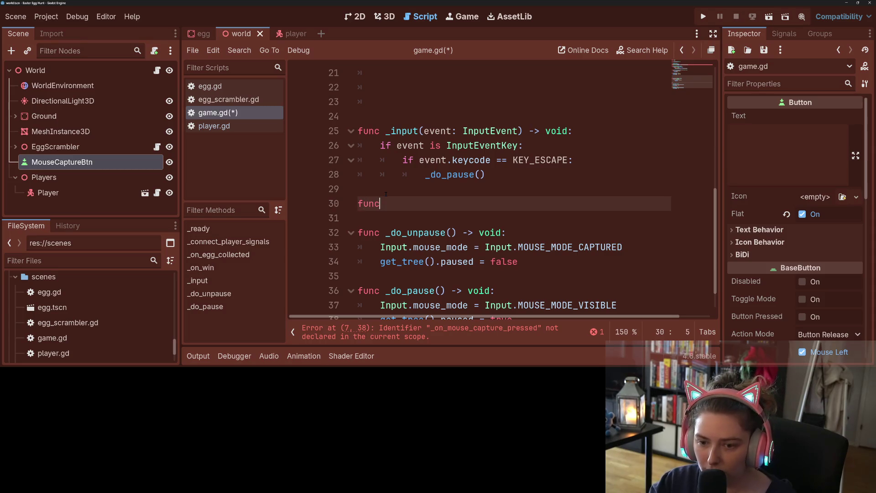
type("_on_mouse_capture_pressed()")
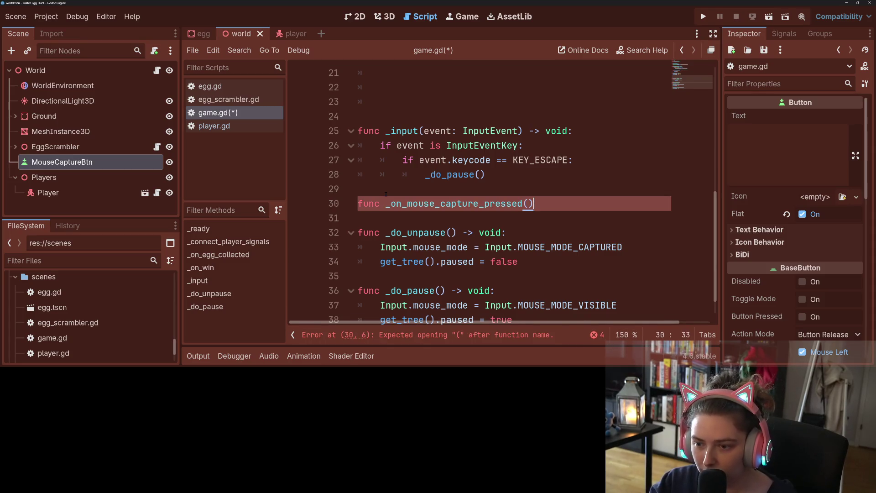
type(" -> void:")
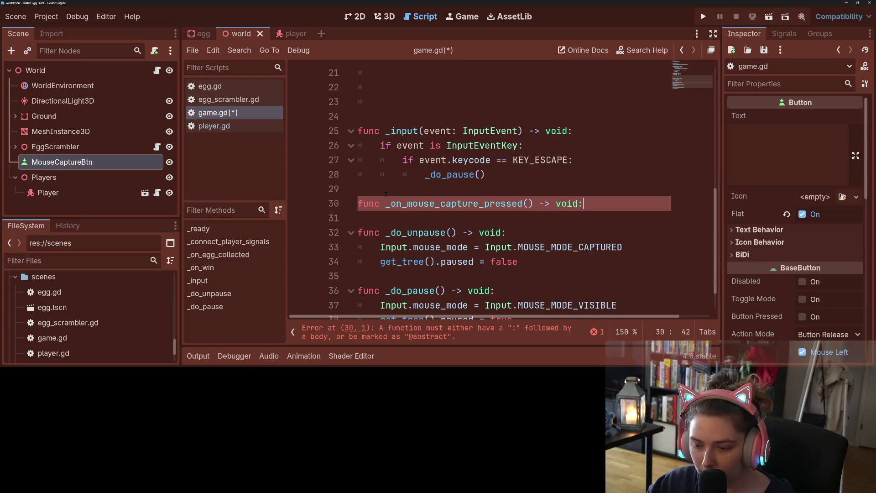
key("Return")
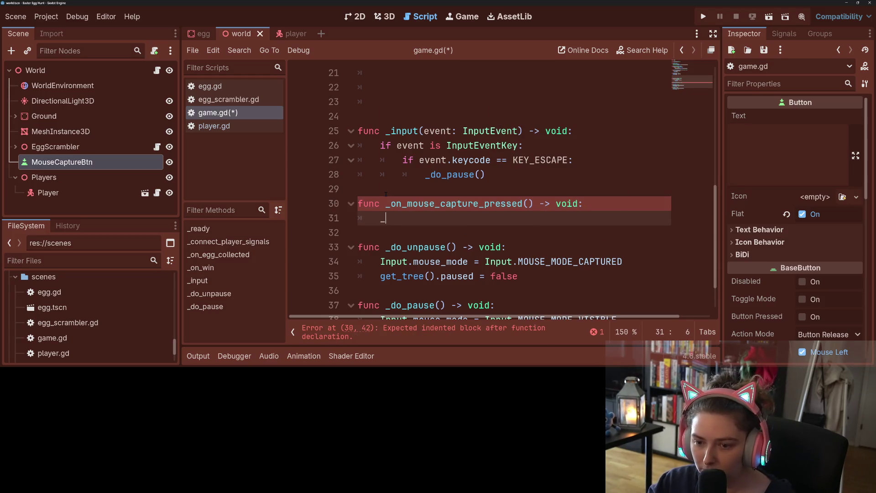
type("do")
key("Return")
key("BackSpace")
key("BackSpace")
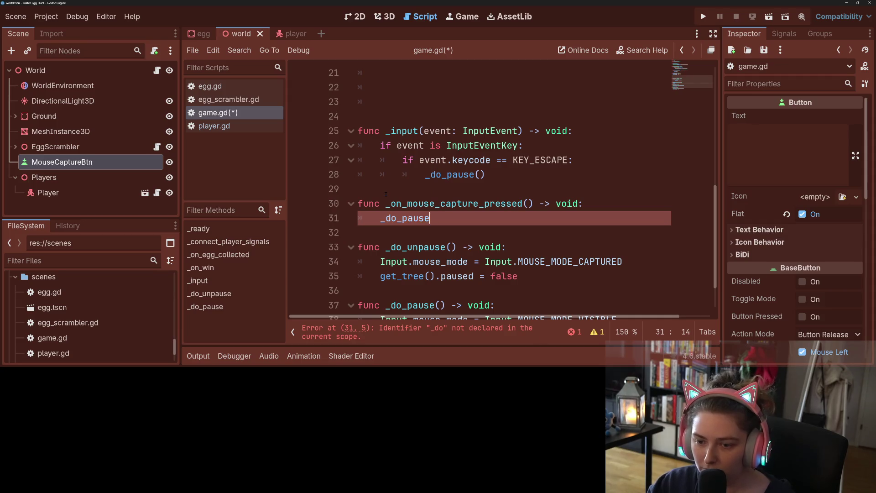
key("BackSpace")
key("BackSpace")
type("un")
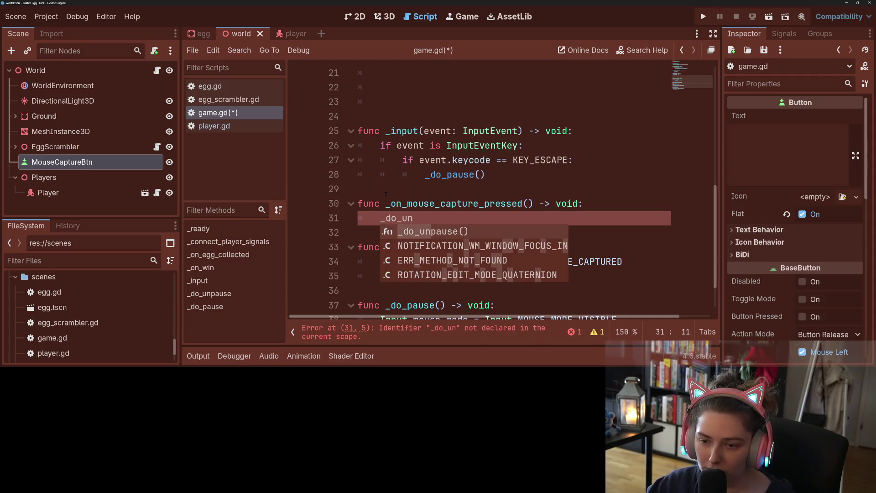
key("Return")
key("ctrl+s")
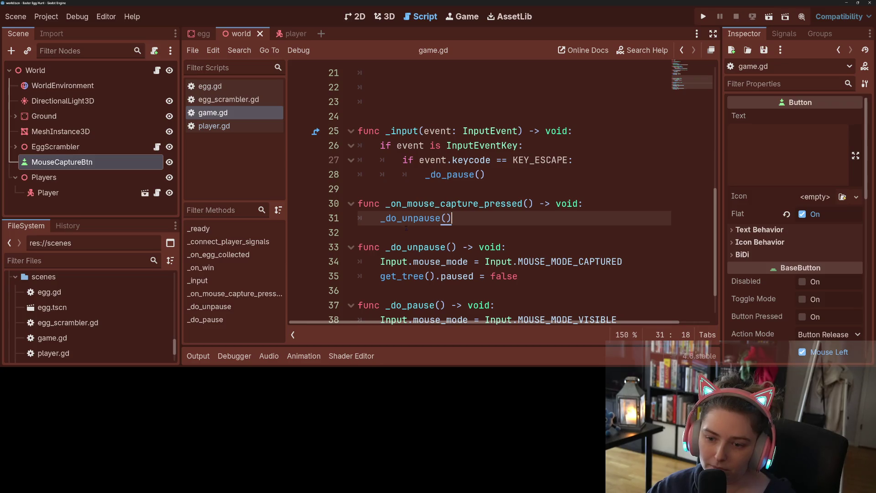
Paste a _do_unpause() call into _ready, right under the MouseCaptureBtn connect line
left_click_drag(380, 218, 451, 218)
key("ctrl+c")
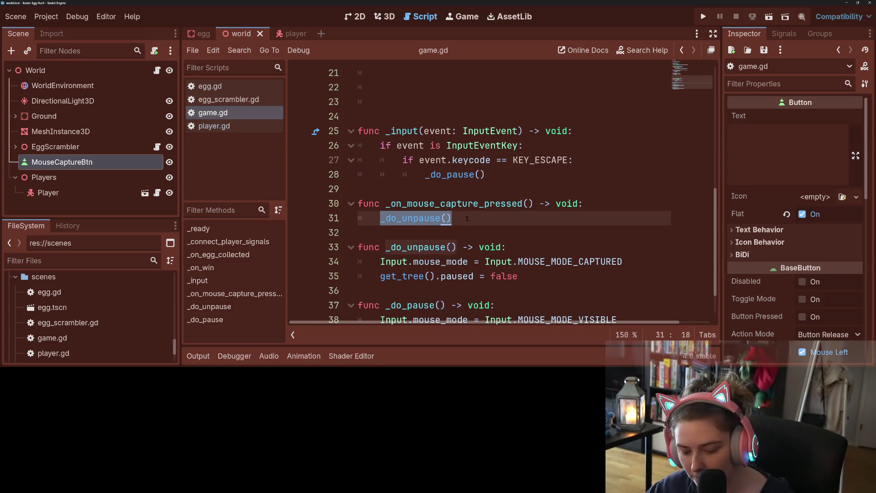
scroll(466, 220, "up", 4)
scroll(466, 221, "up", 3)
left_click(452, 145)
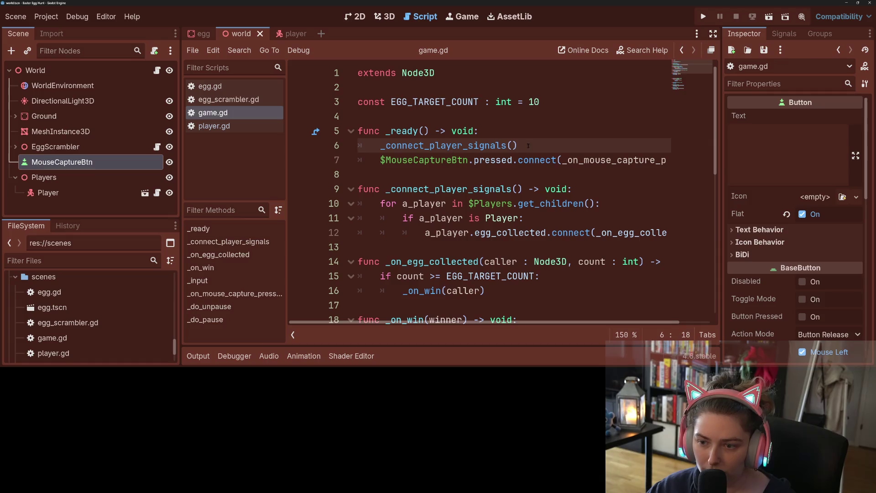
left_click(556, 160)
key("End")
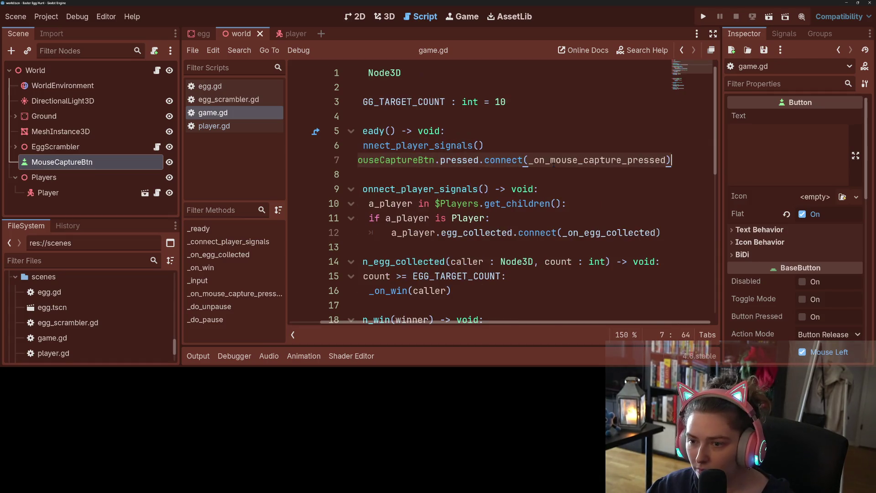
key("Return")
key("ctrl+v")
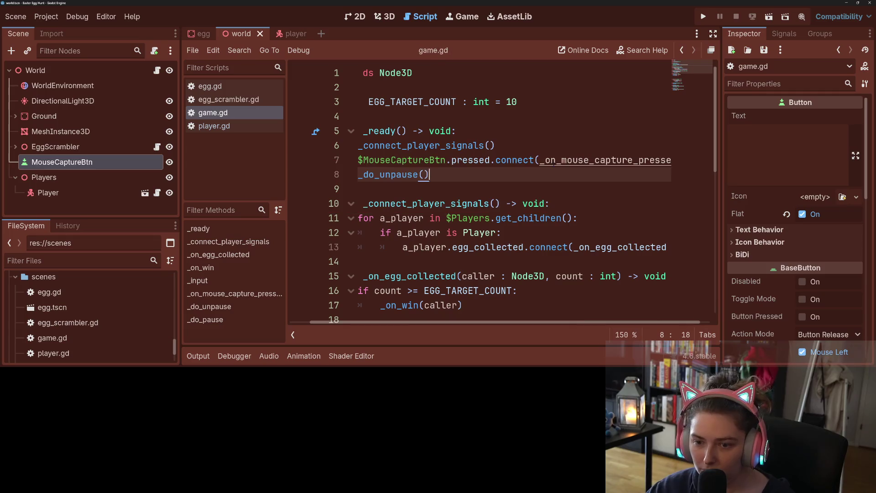
scroll(456, 322, "left", 1)
left_click(423, 247)
scroll(421, 250, "down", 1)
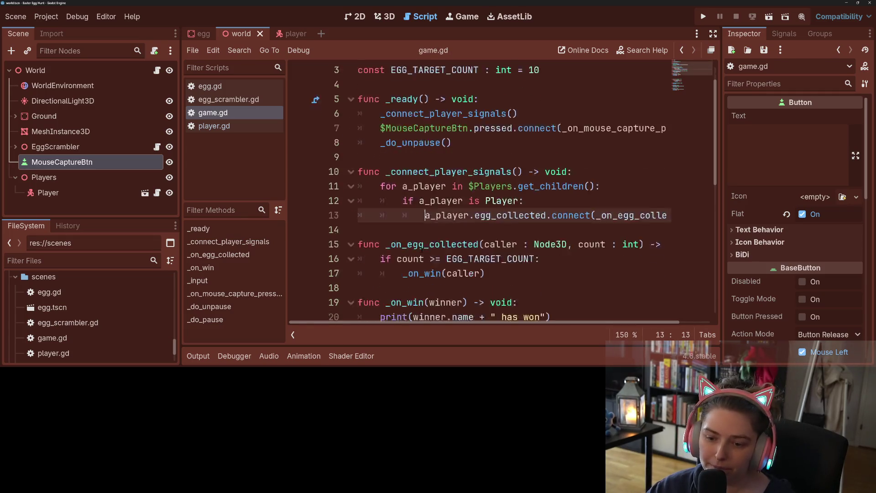
scroll(421, 250, "down", 2)
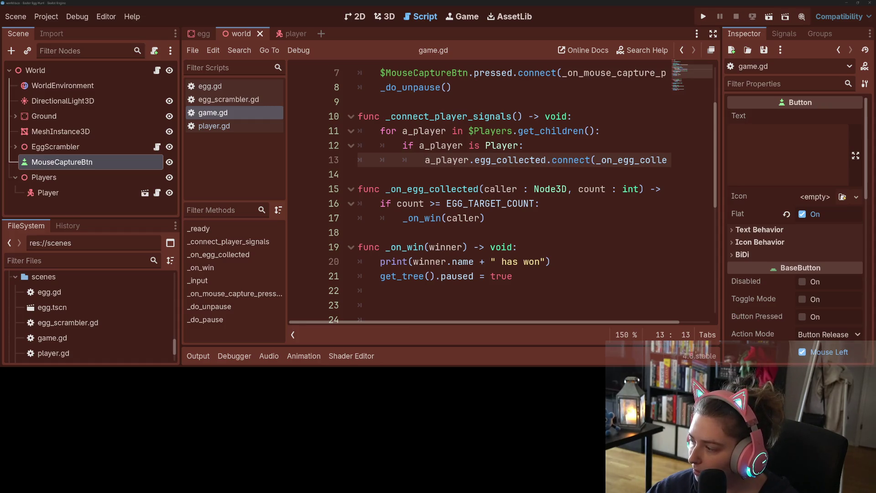
key("alt+Tab")
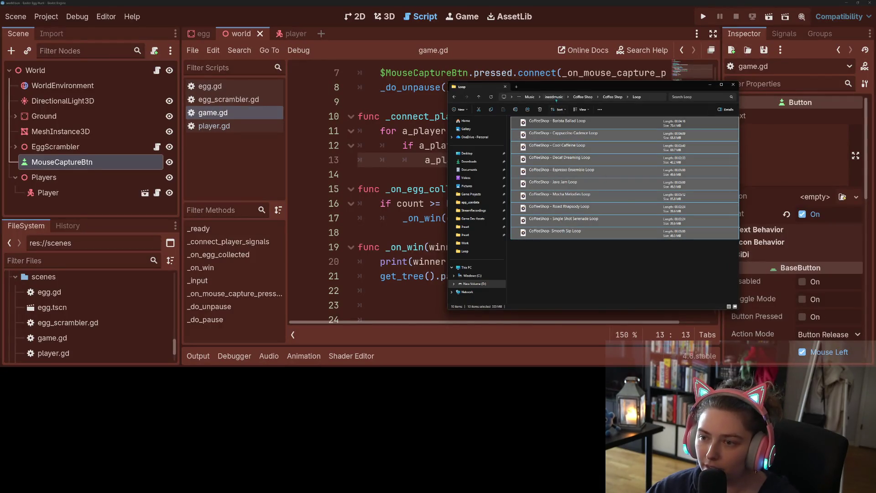
Play all tracks in the Easy Listening Loop folder, then minimize Media Player and Explorer
left_click(554, 97)
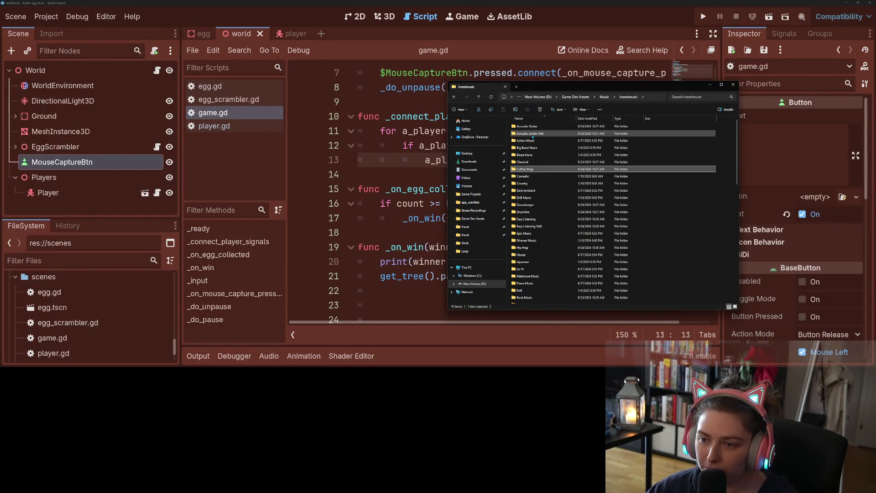
double_click(537, 219)
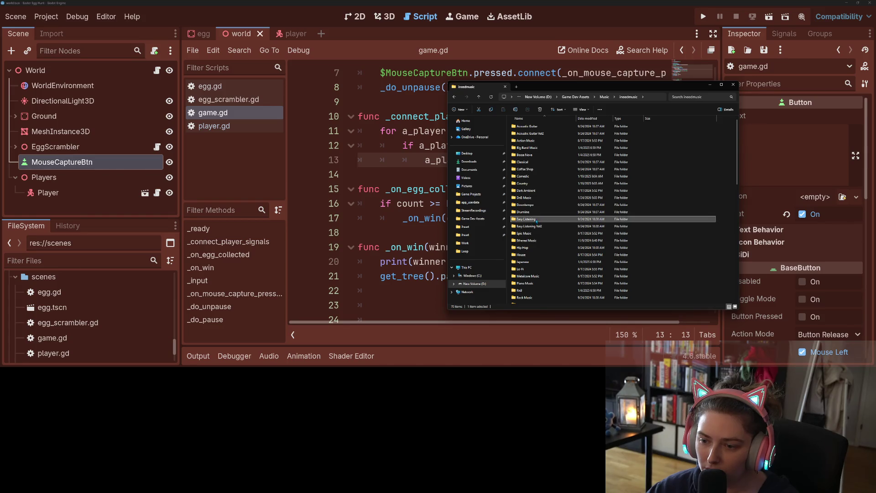
double_click(526, 133)
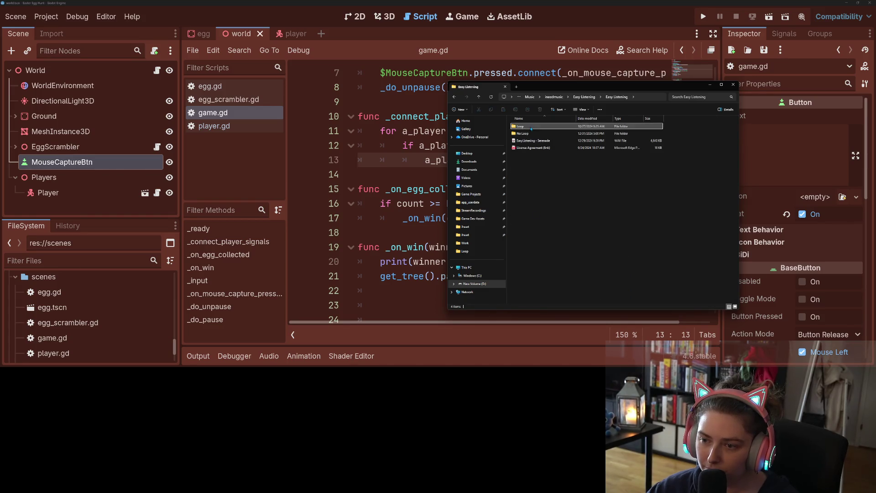
mouse_move(639, 260)
left_mouse_down()
mouse_move(571, 136)
mouse_move(548, 123)
left_mouse_up()
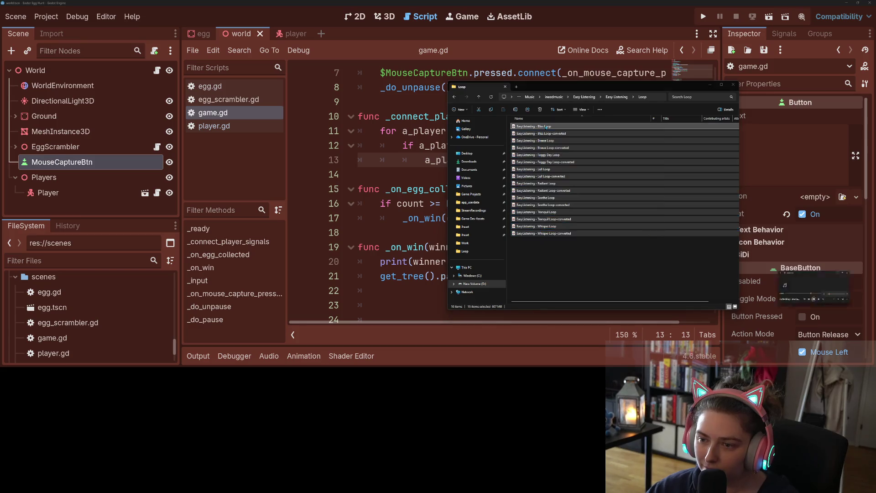
key("Return")
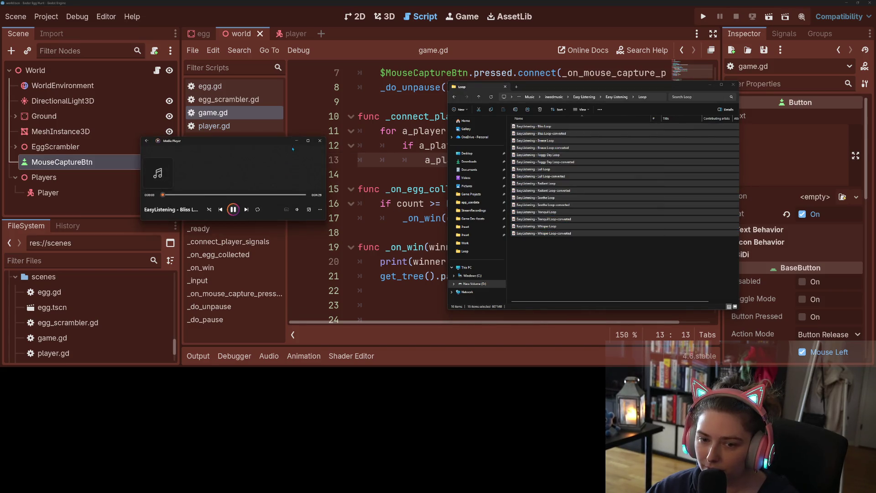
left_click(297, 142)
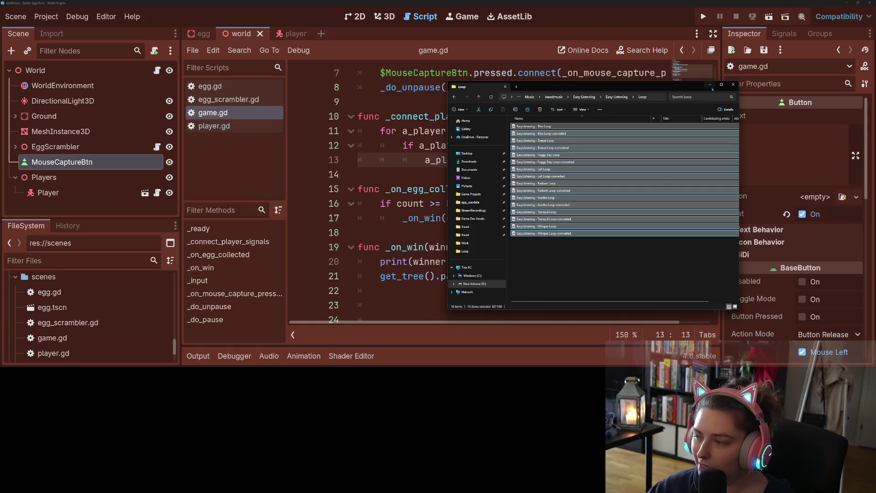
left_click(710, 86)
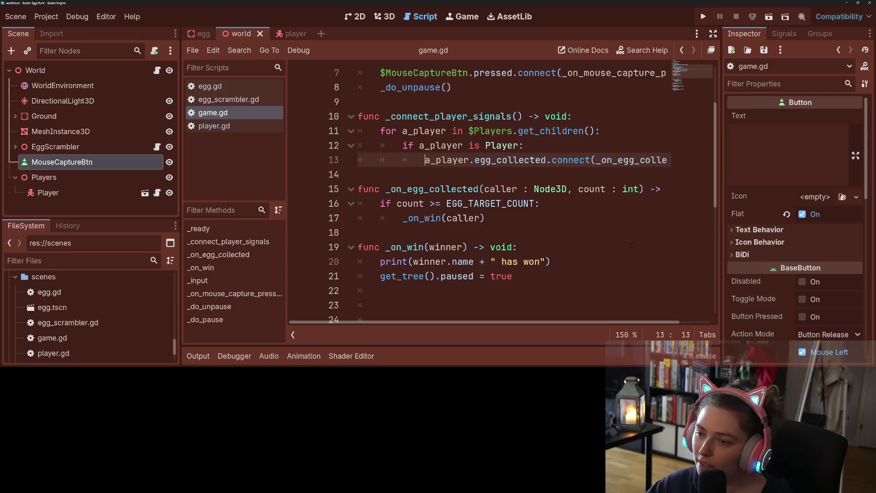
Delete the extra blank lines, replace 'get_tree().paused = true' with _do_pause(), and save game.gd
scroll(454, 205, "down", 3)
left_click(454, 205)
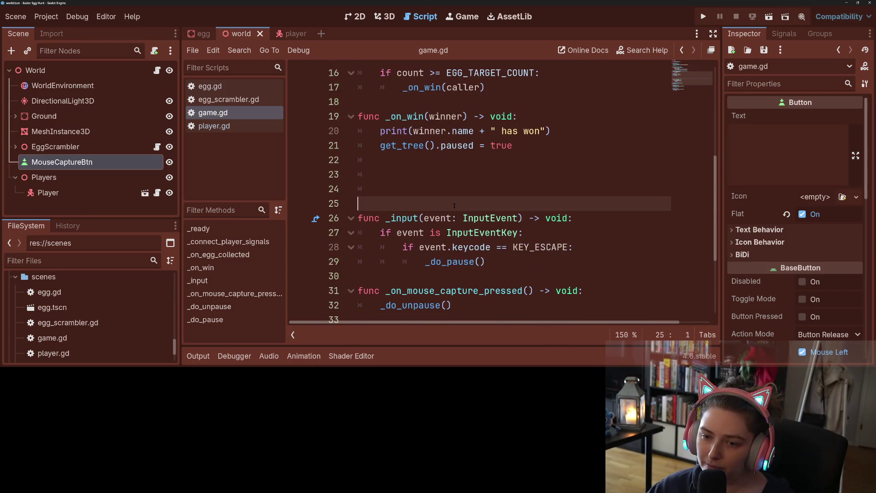
key("shift+Up")
key("shift+Up")
key("shift+Up")
key("BackSpace")
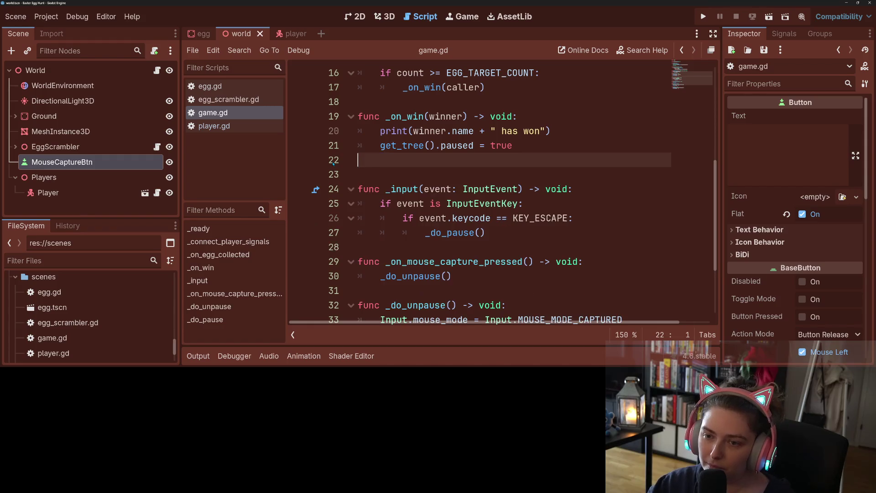
left_click_drag(512, 145, 374, 141)
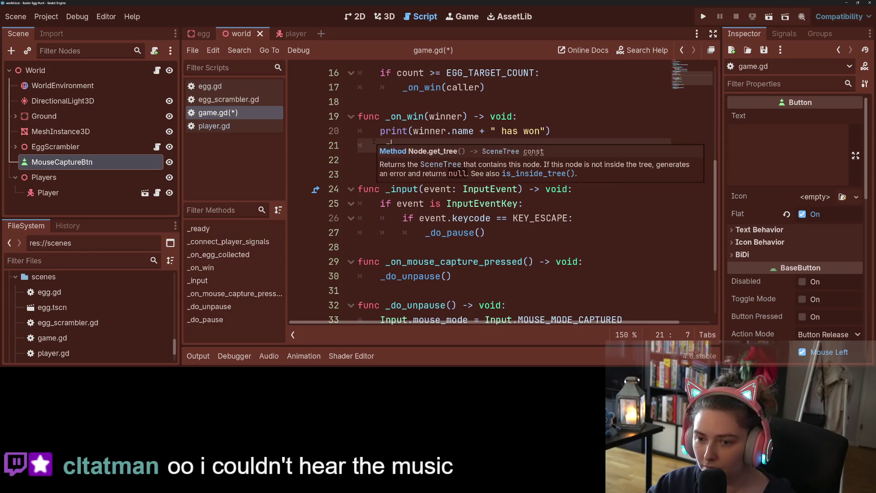
type("_do")
key("Return")
key("ctrl+s")
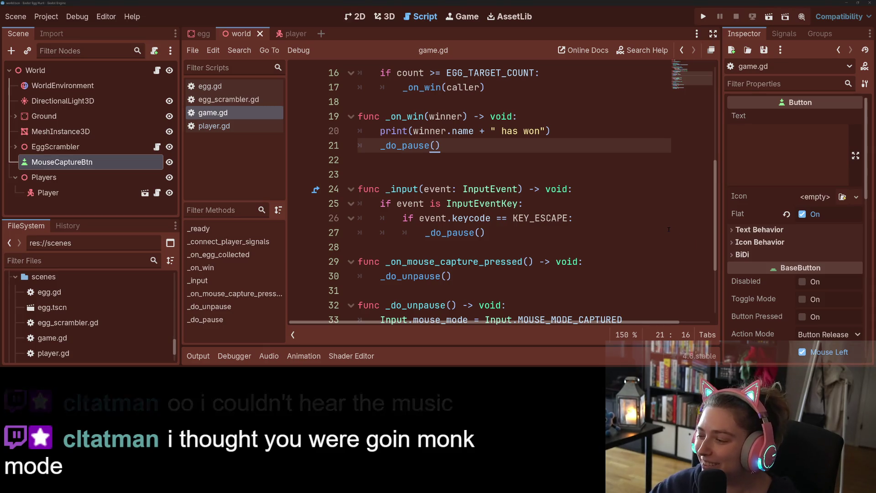
Remove the leftover blank line on line 23, save, and dismiss the KEY_ESCAPE documentation popup
left_click(482, 173)
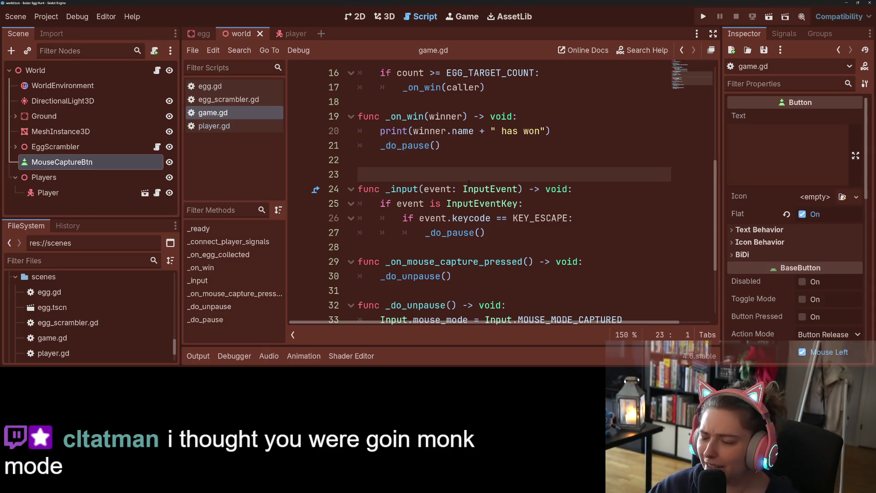
key("BackSpace")
key("ctrl+s")
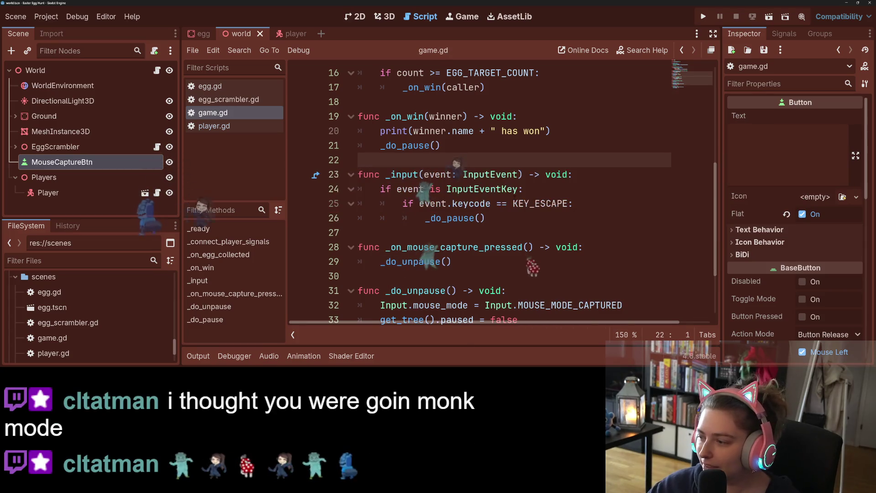
mouse_move(553, 206)
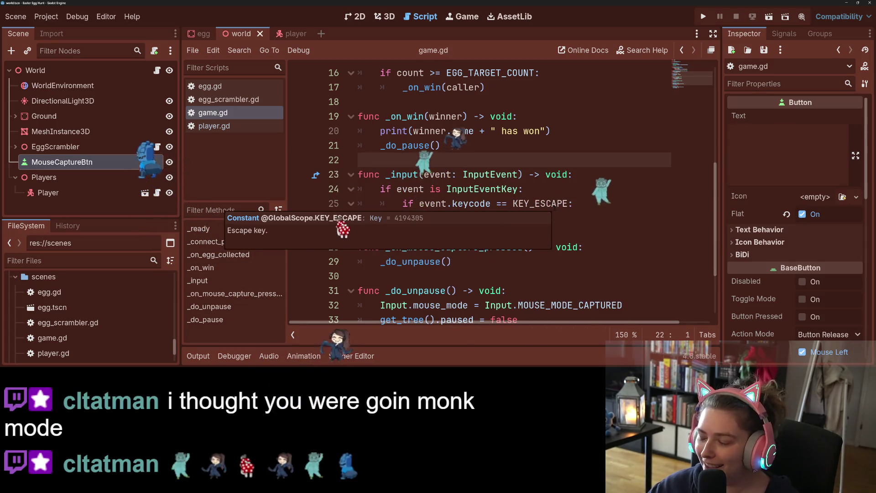
left_click(589, 247)
Review the script, highlighting _do_pause to see its other uses
scroll(588, 247, "down", 2)
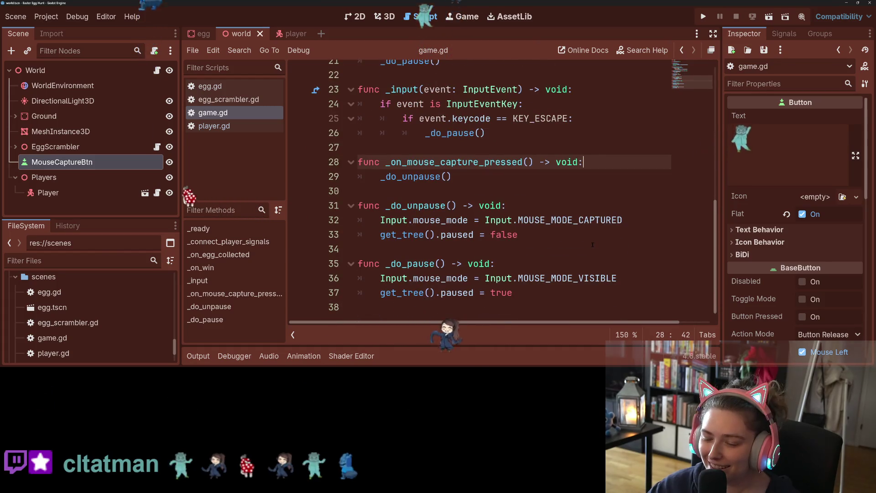
left_click(574, 235)
left_click(556, 277)
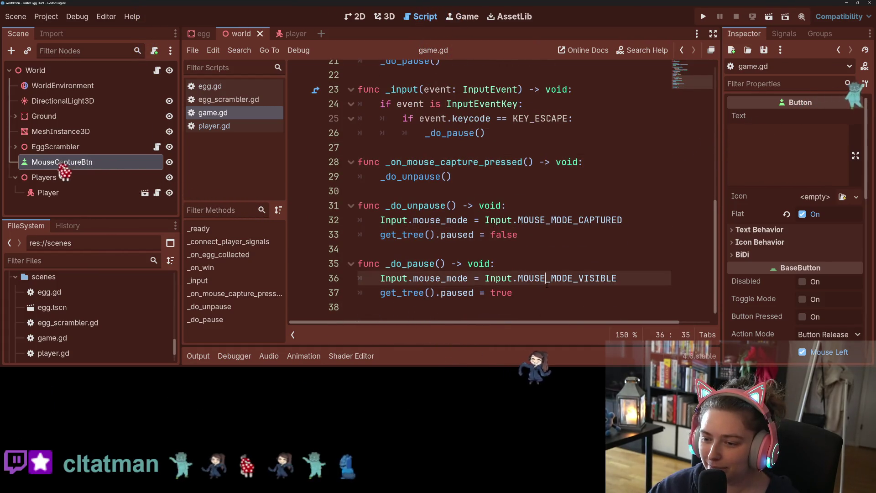
left_click(544, 293)
scroll(544, 294, "up", 1)
scroll(457, 274, "down", 1)
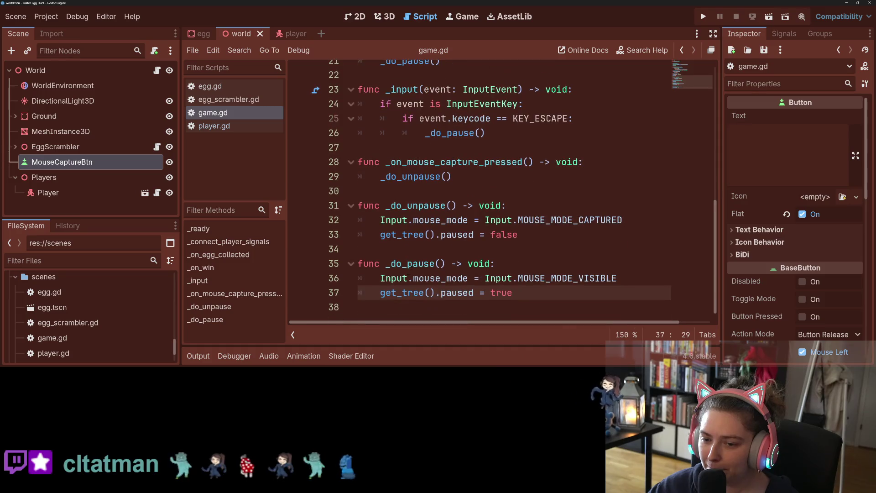
left_click(401, 264)
left_click_drag(385, 263, 444, 264)
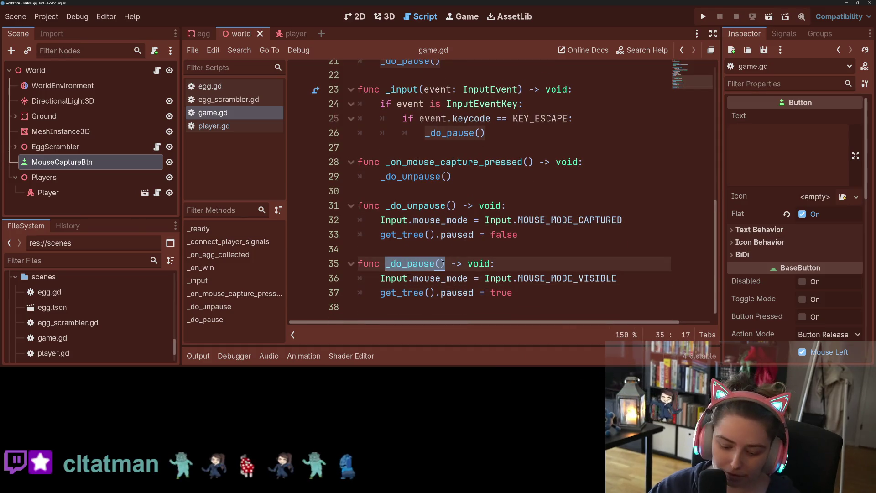
scroll(456, 262, "up", 4)
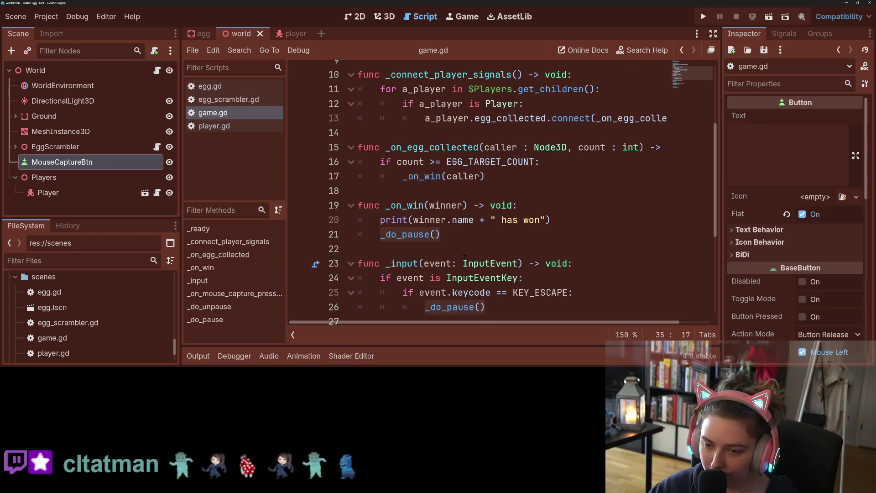
left_click(449, 234)
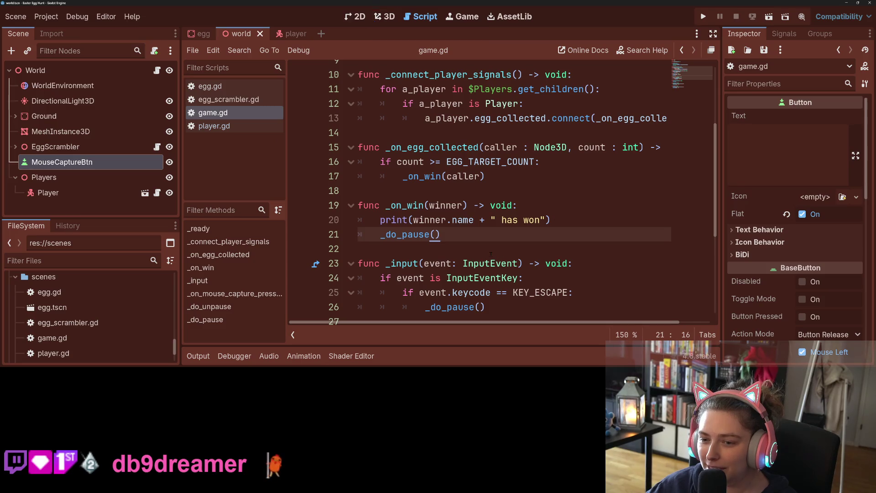
left_click(356, 16)
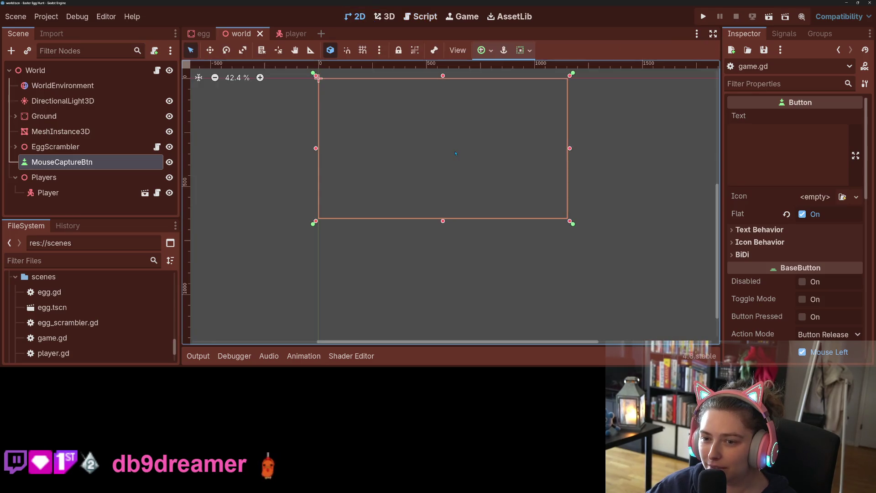
Add a Control child node under World and move it just below MouseCaptureBtn
right_click(84, 70)
left_click(119, 97)
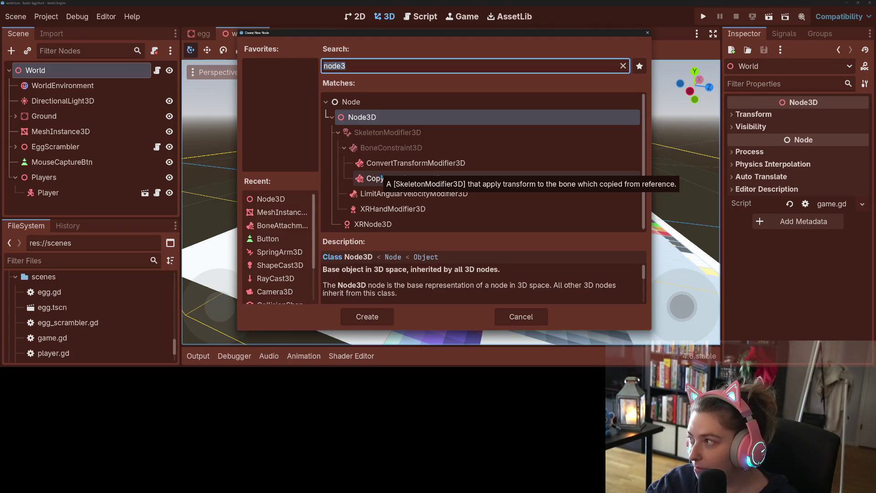
type("cont")
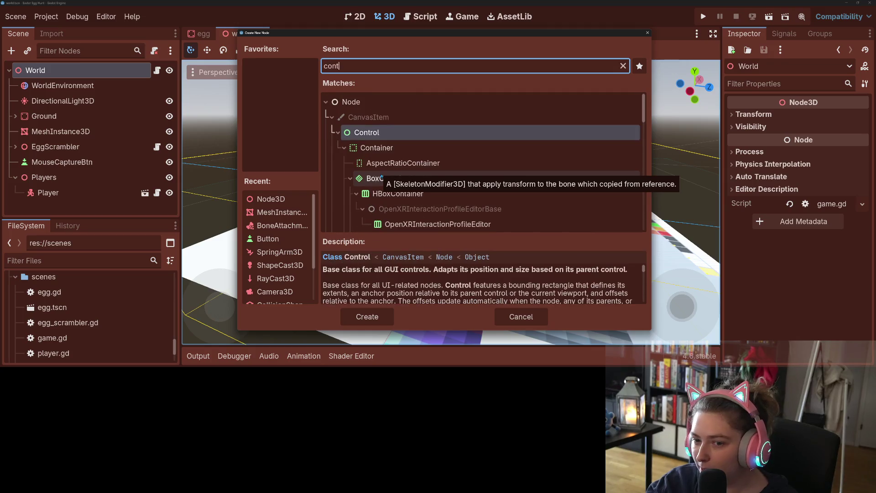
key("Return")
mouse_move(44, 206)
left_mouse_down()
mouse_move(92, 194)
mouse_move(93, 167)
left_mouse_up()
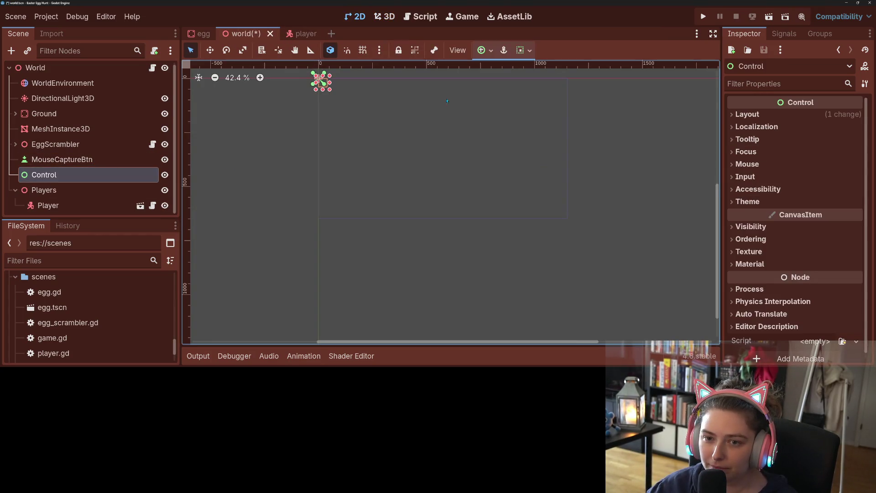
Set the Control's anchor preset to Full Rect and save the world scene
left_click(484, 50)
left_click(542, 143)
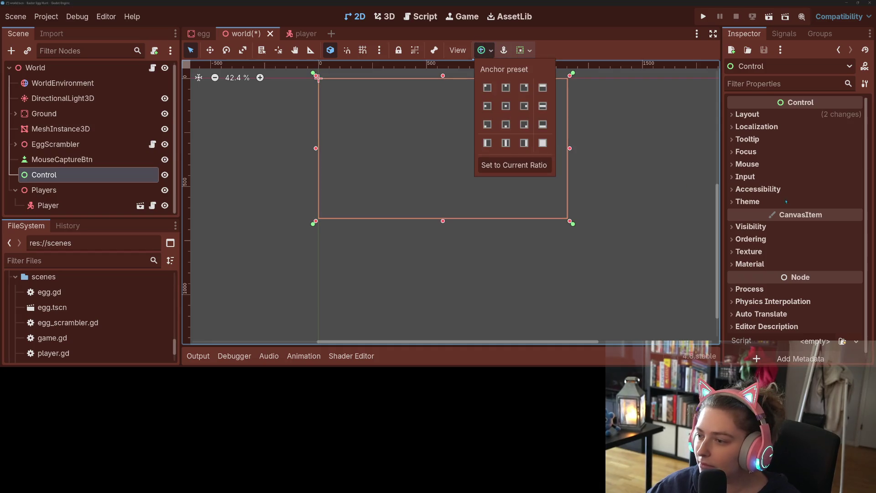
left_click(746, 164)
left_click(746, 163)
key("ctrl+s")
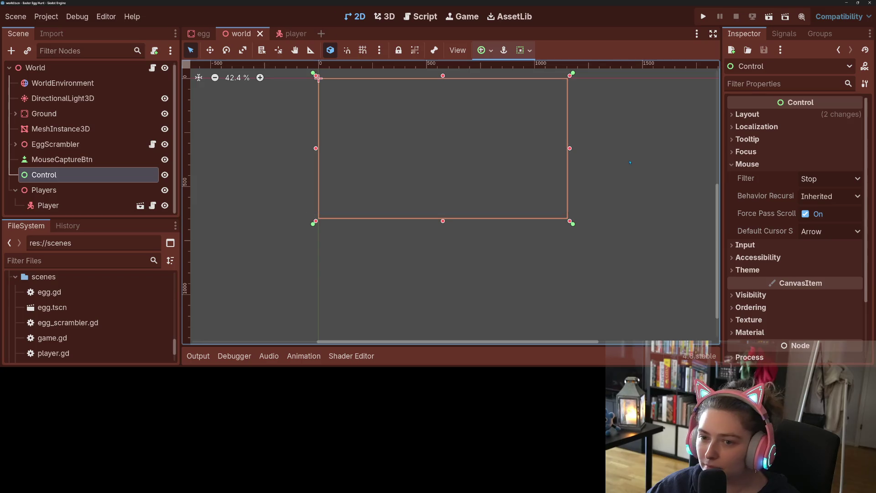
Rename the Control node to WinScreen
right_click(53, 175)
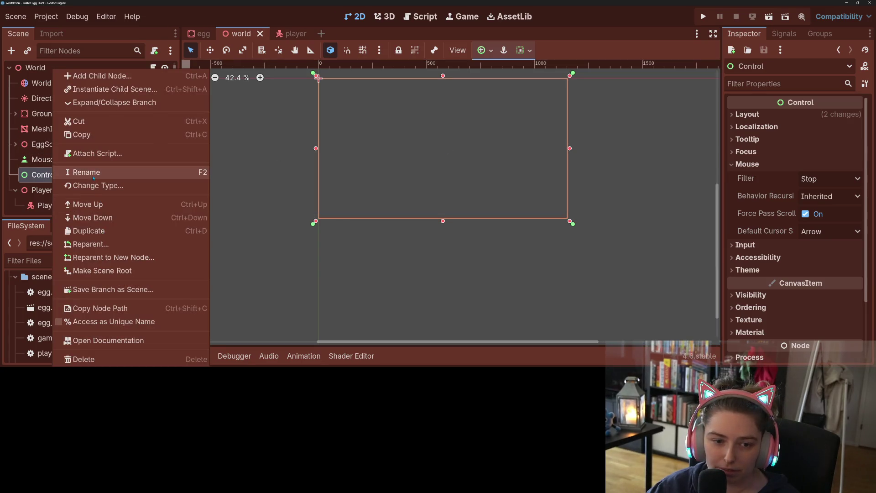
left_click(93, 172)
type("WinScreen")
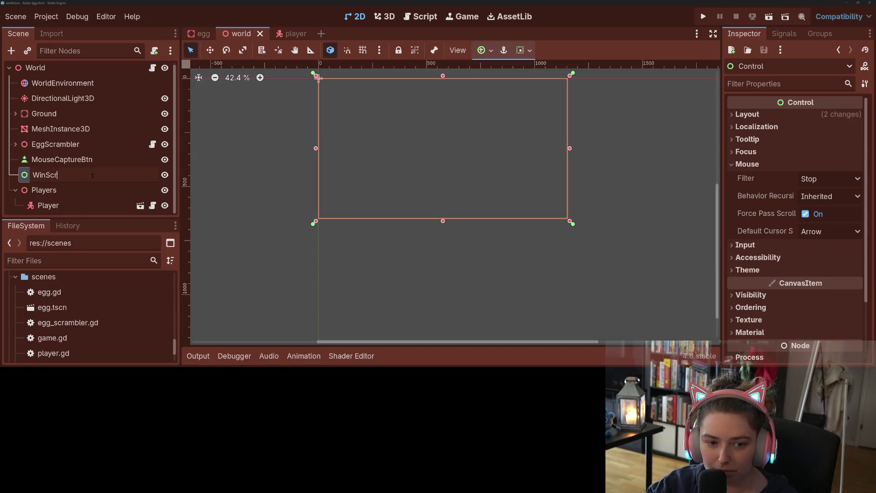
key("Return")
Add a VBoxContainer under WinScreen with a Full Rect anchor preset
right_click(93, 178)
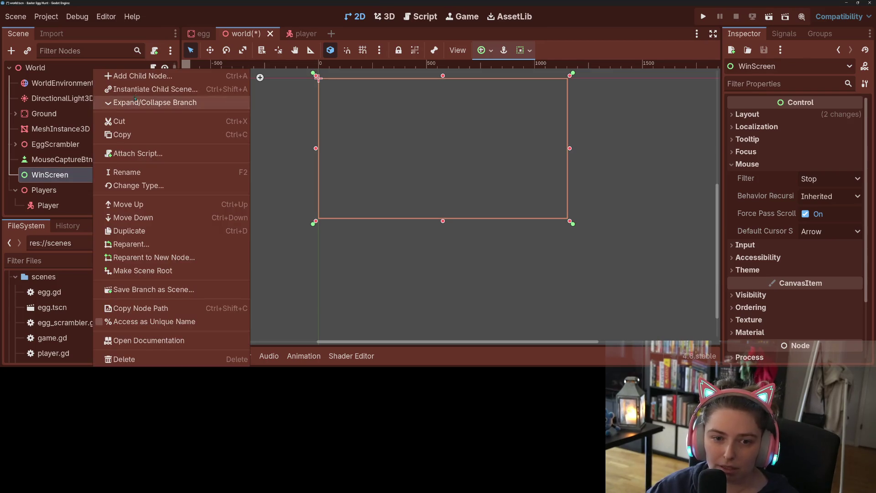
left_click(137, 75)
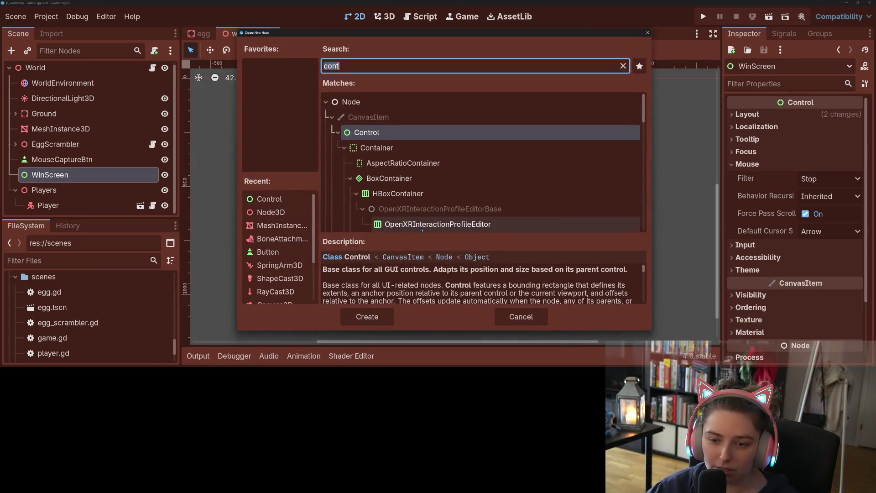
type("vb")
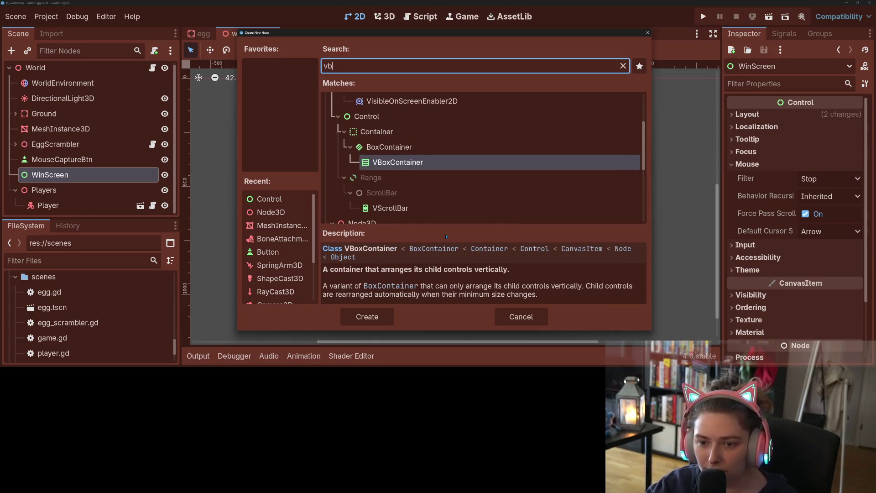
key("Return")
left_click(484, 51)
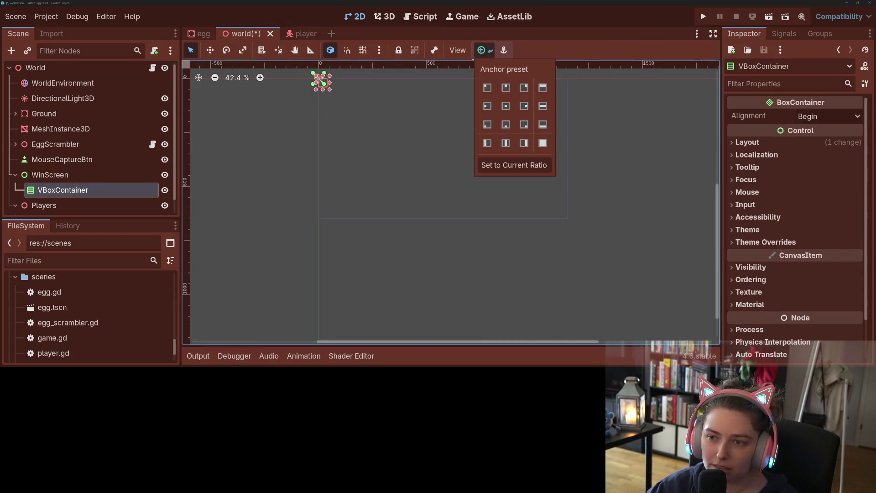
left_click(542, 142)
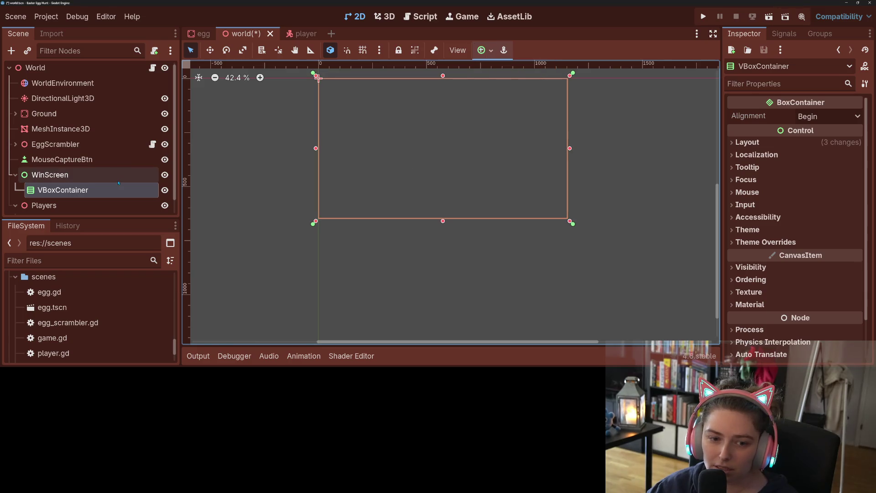
Create a Label node inside the VBoxContainer
right_click(63, 190)
left_click(173, 81)
key("ctrl+a")
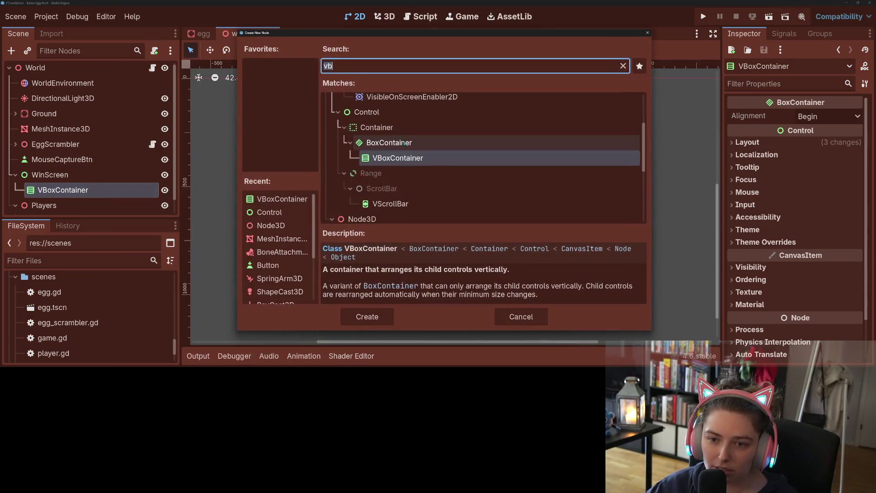
type("labe")
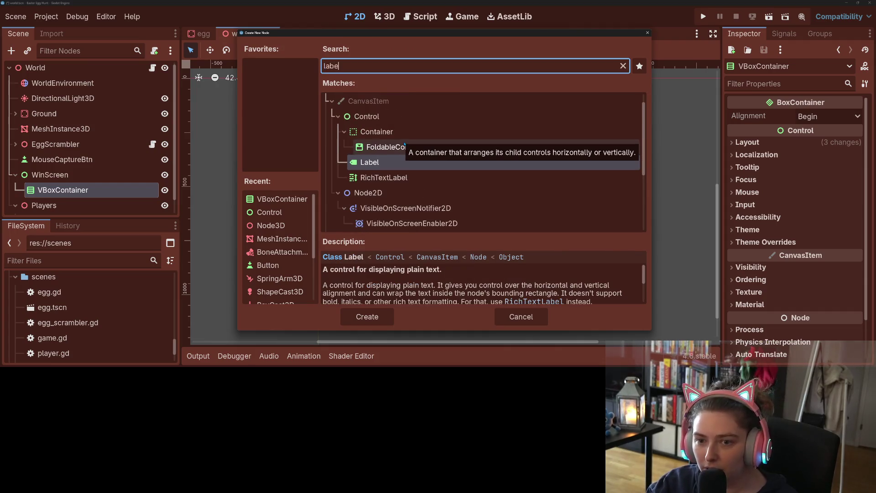
key("Return")
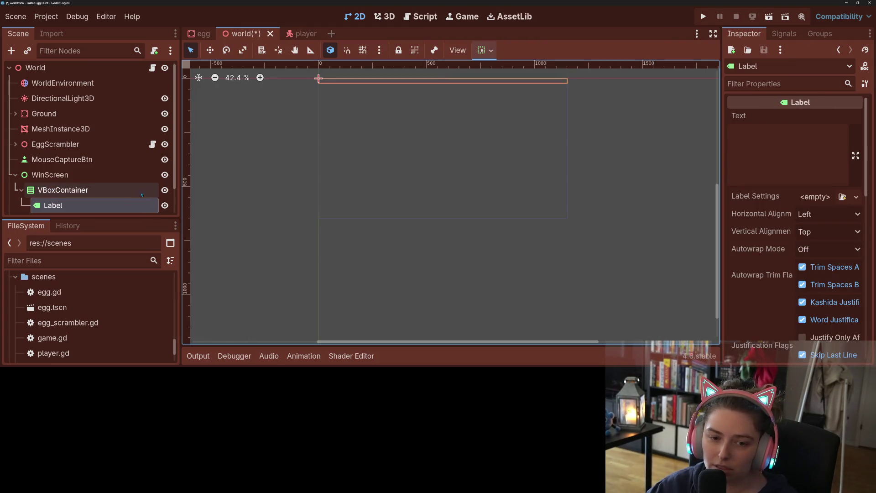
left_click(765, 137)
Set the label text to 'You Won' and centre it horizontally
type("You Won")
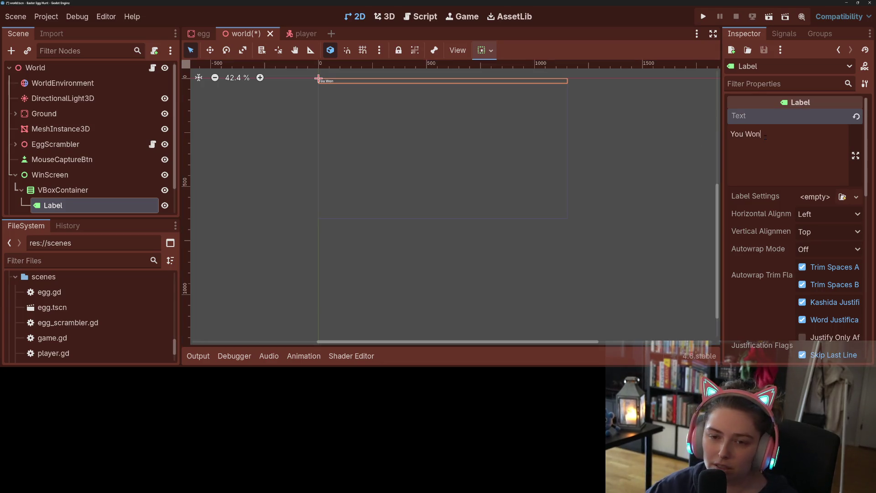
left_click(484, 50)
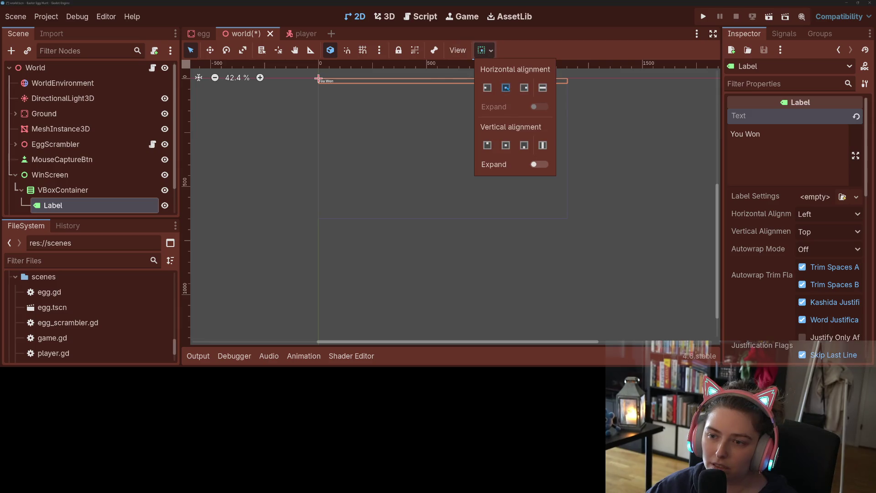
left_click(505, 87)
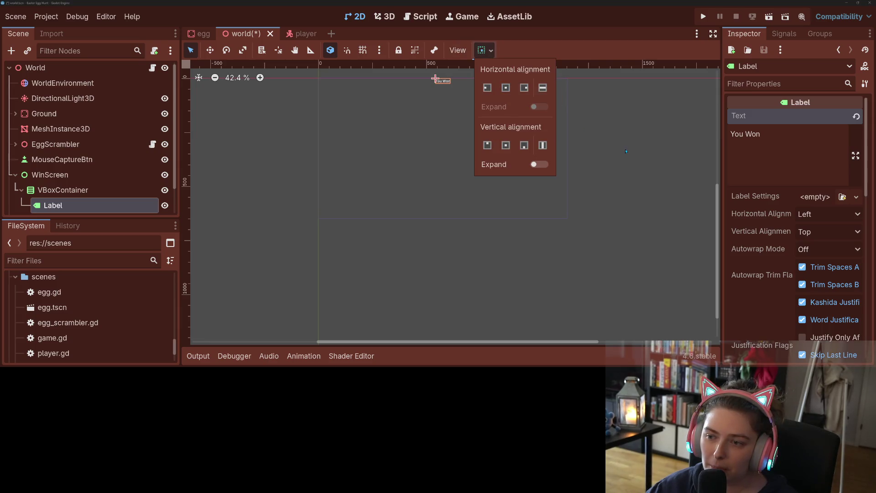
left_click(856, 197)
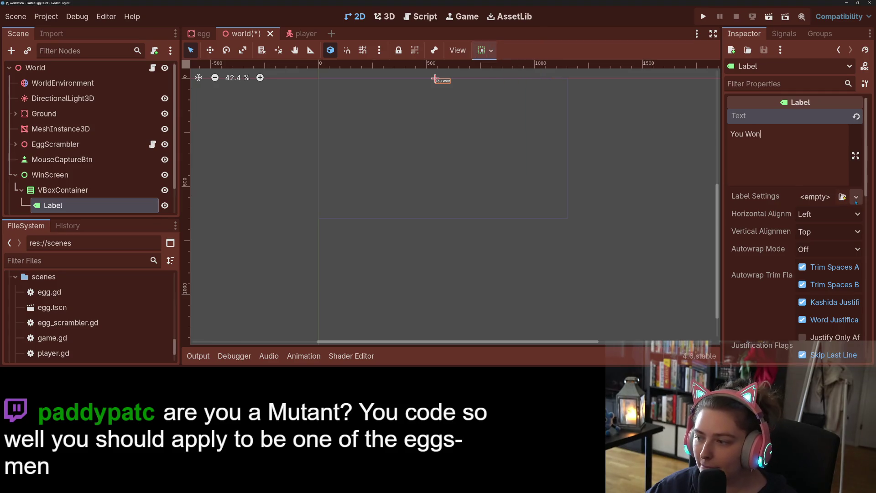
Give the label new LabelSettings with a font size of 56
left_click(856, 197)
left_click(848, 226)
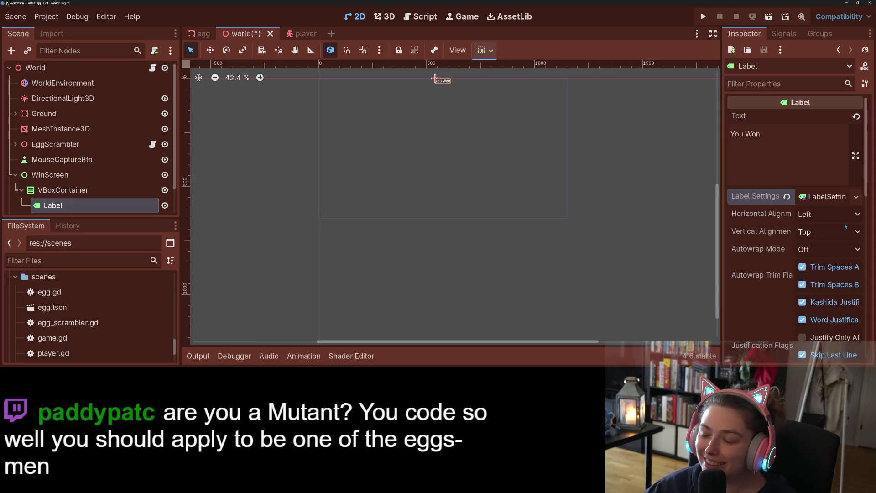
left_click(821, 196)
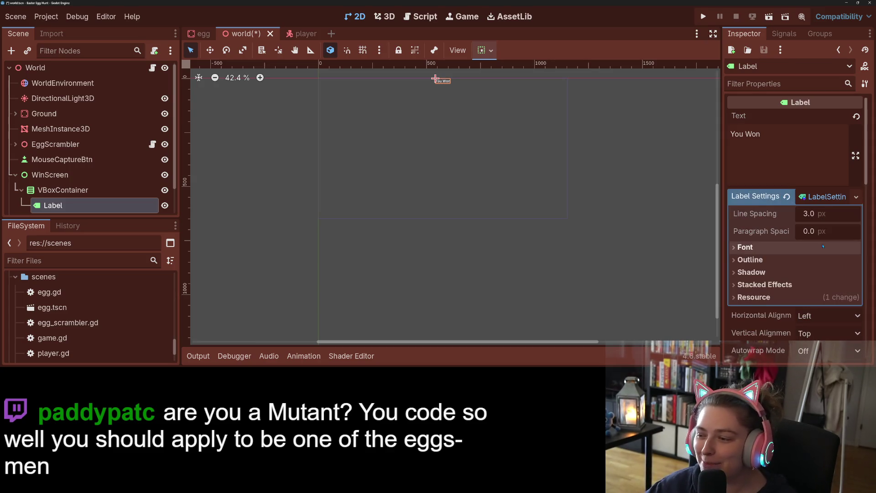
left_click(775, 247)
left_click(822, 280)
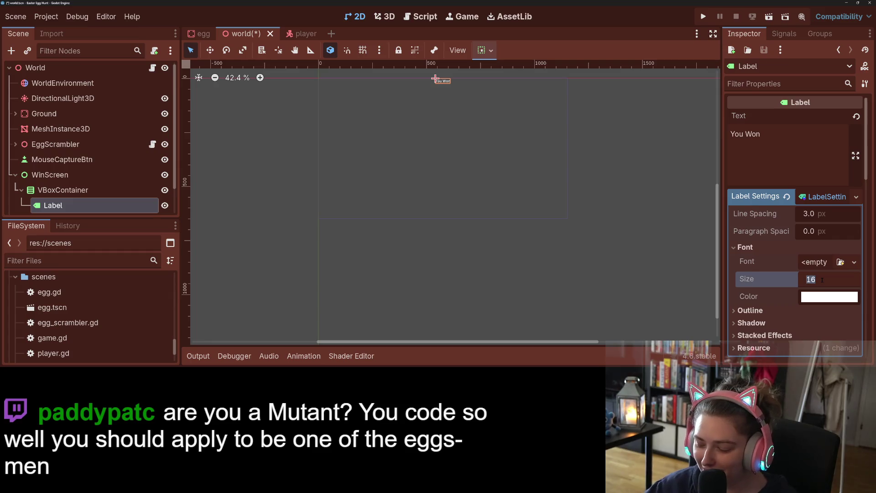
type("48")
key("Return")
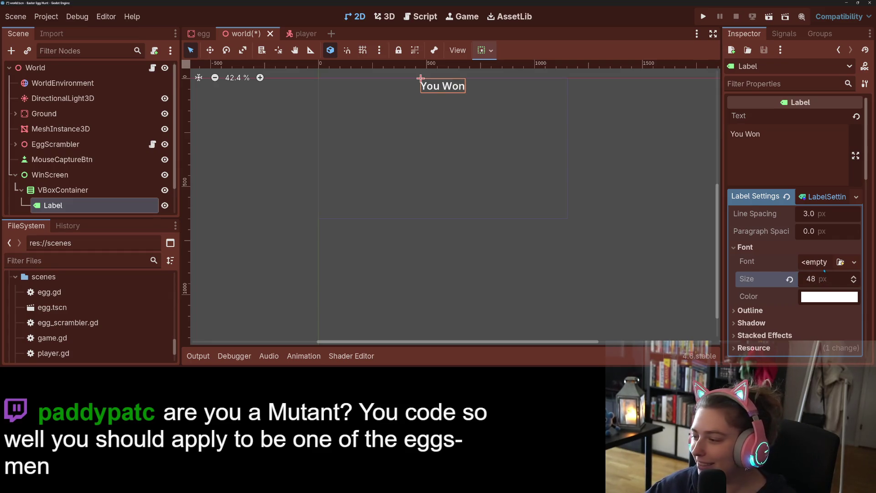
left_click(822, 279)
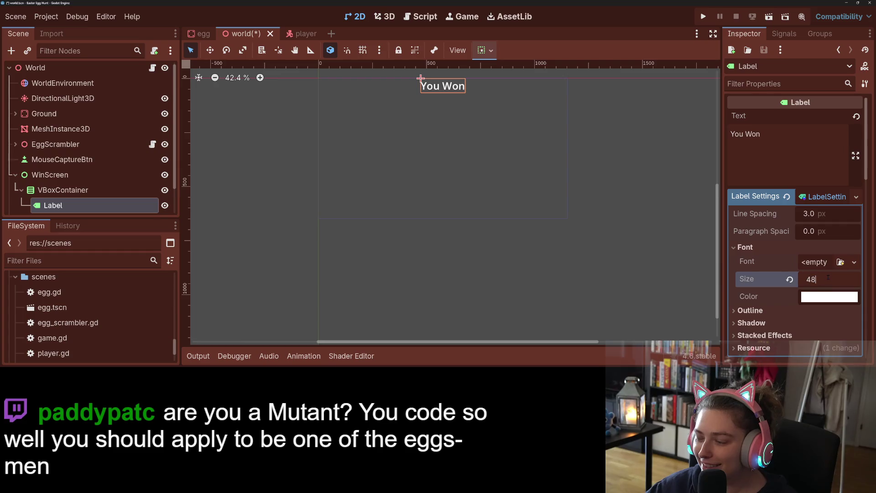
type("56")
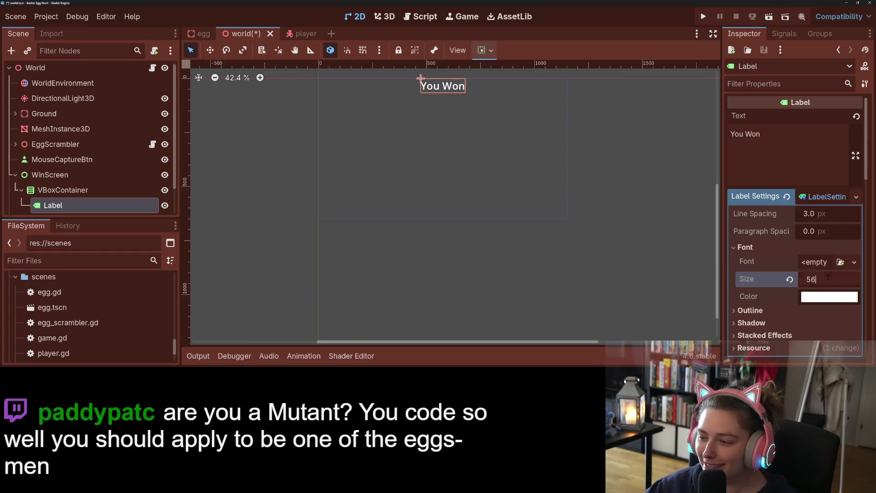
key("Return")
Append '!' to the text and set the VBoxContainer alignment to Center
left_click(795, 136)
type("!")
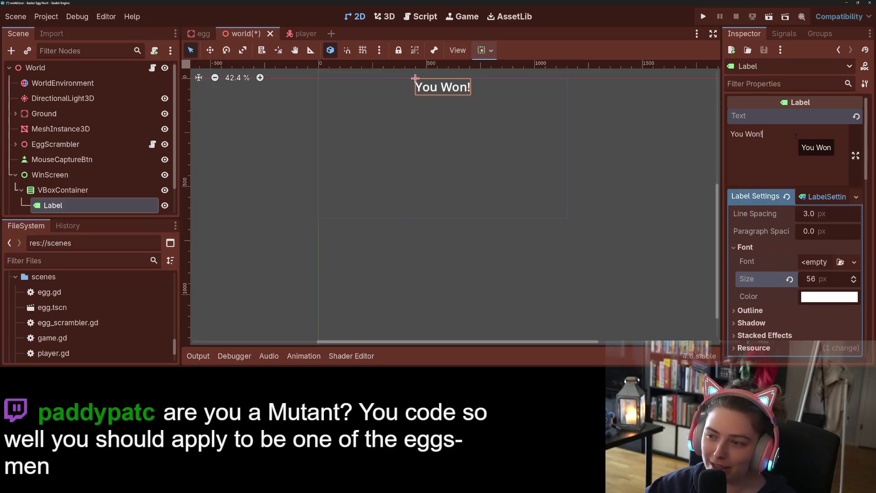
left_click(53, 195)
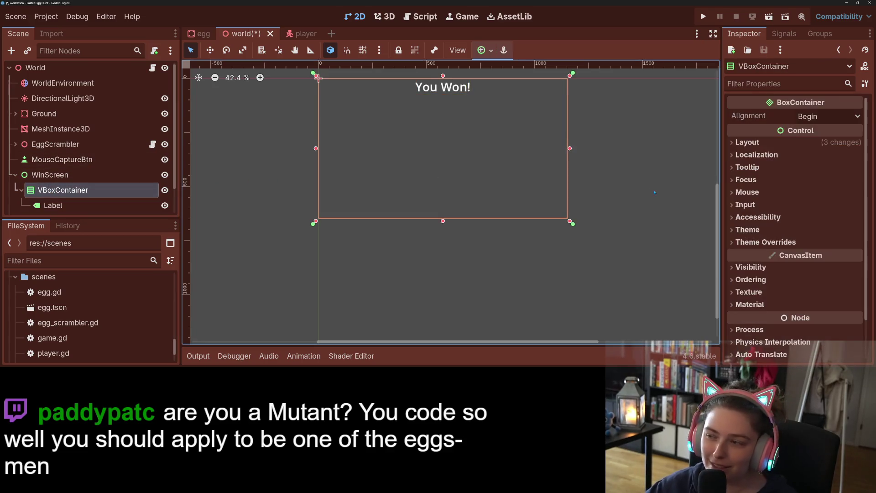
left_click(828, 117)
left_click(832, 145)
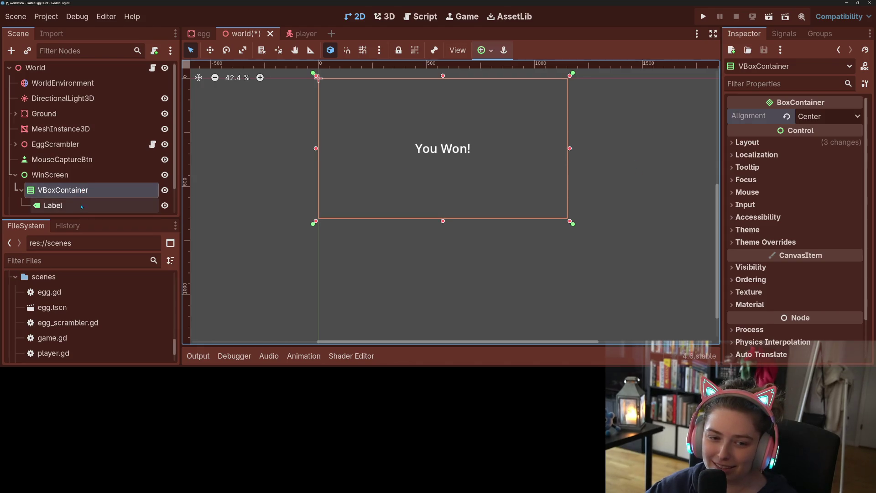
Rename the label to WinMessage
left_click(53, 206)
scroll(69, 192, "down", 2)
right_click(77, 175)
left_click(120, 172)
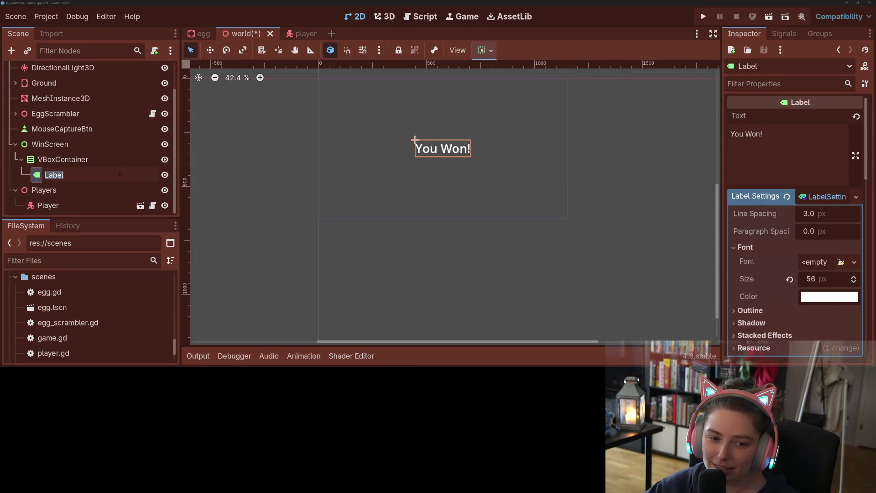
type("Message")
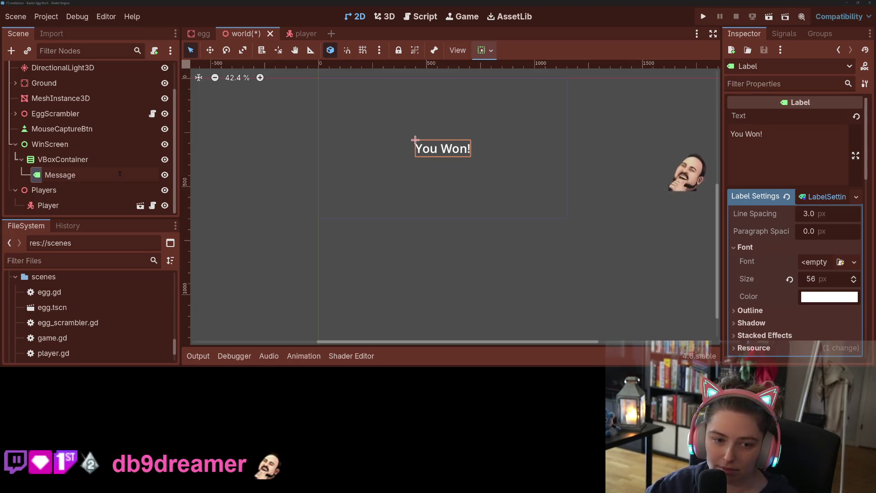
key("ctrl+a")
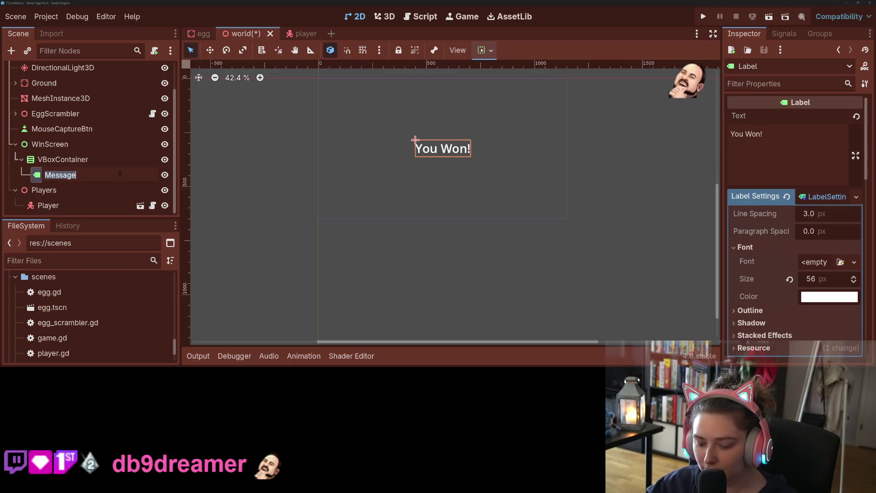
type("WinMess")
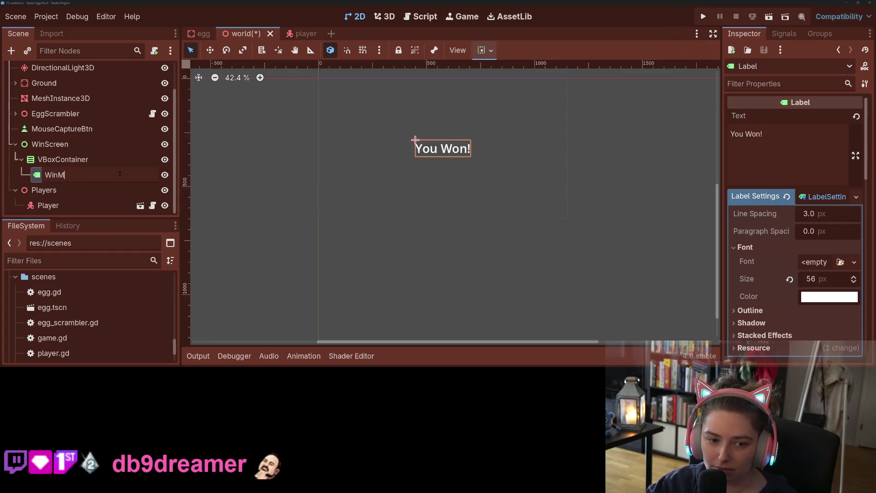
type("age")
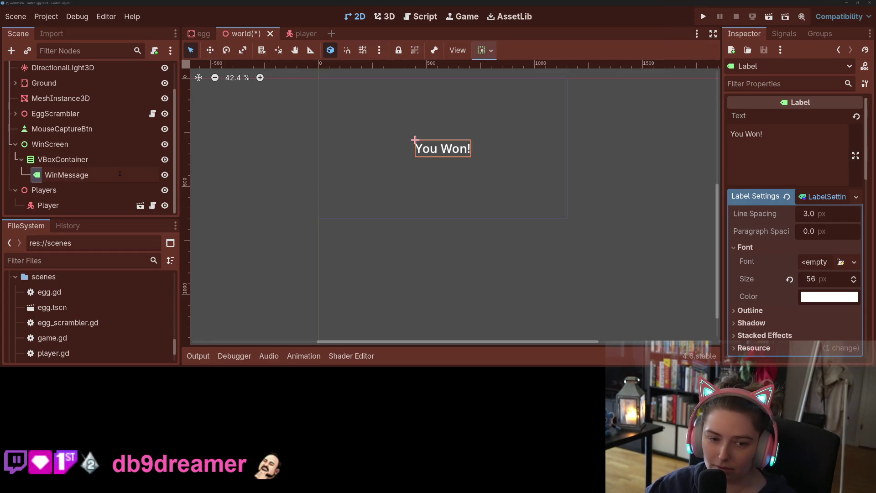
key("Return")
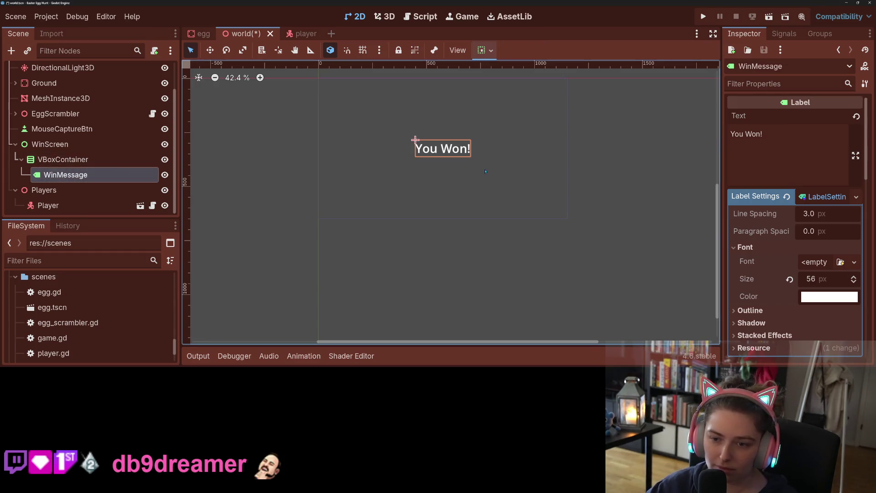
left_click(777, 138)
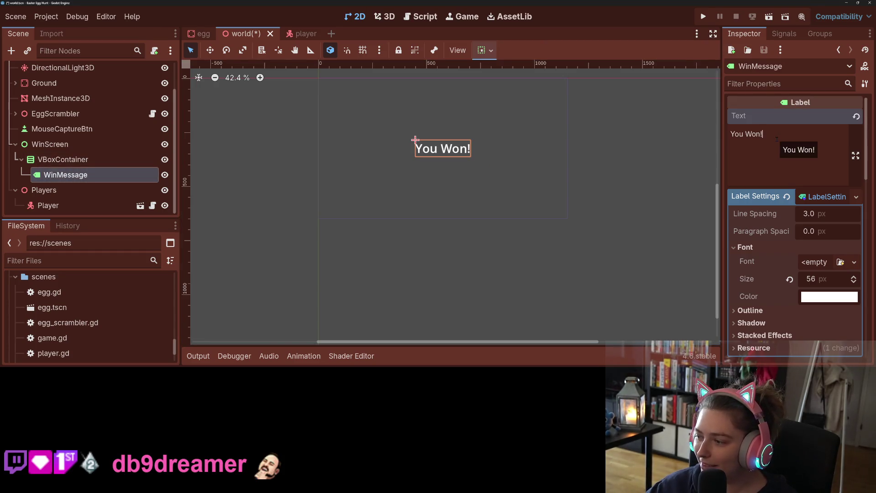
Add a Button to the VBoxContainer, centred horizontally
right_click(107, 159)
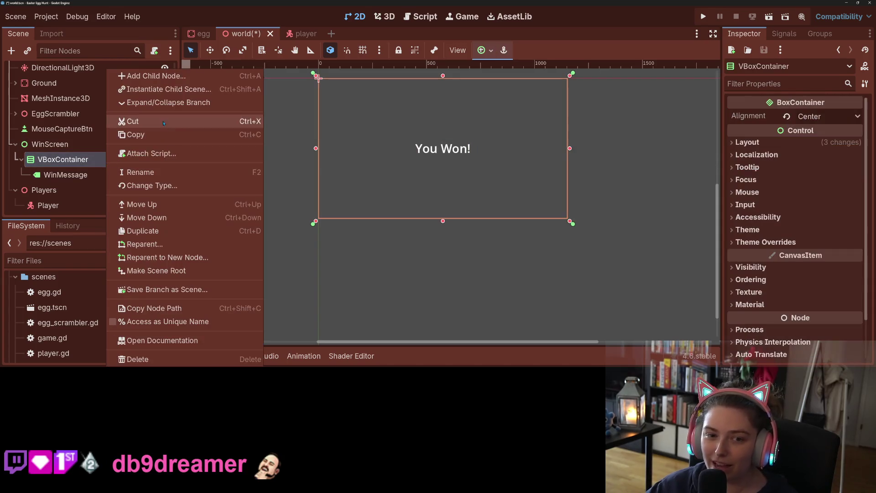
left_click(155, 76)
type("labe")
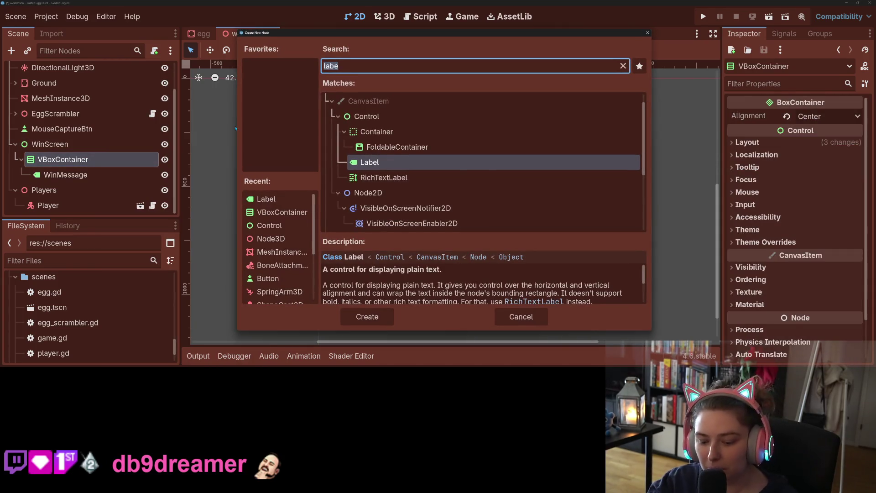
type("button")
key("Return")
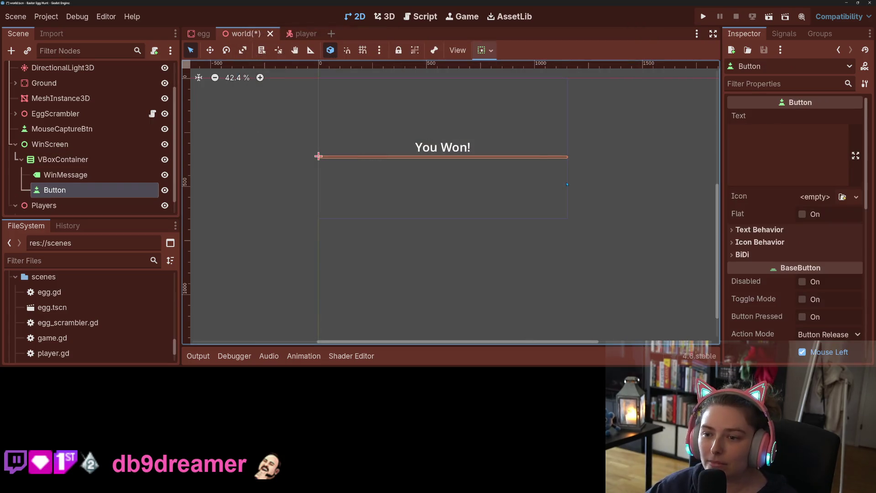
left_click(485, 50)
left_click(506, 87)
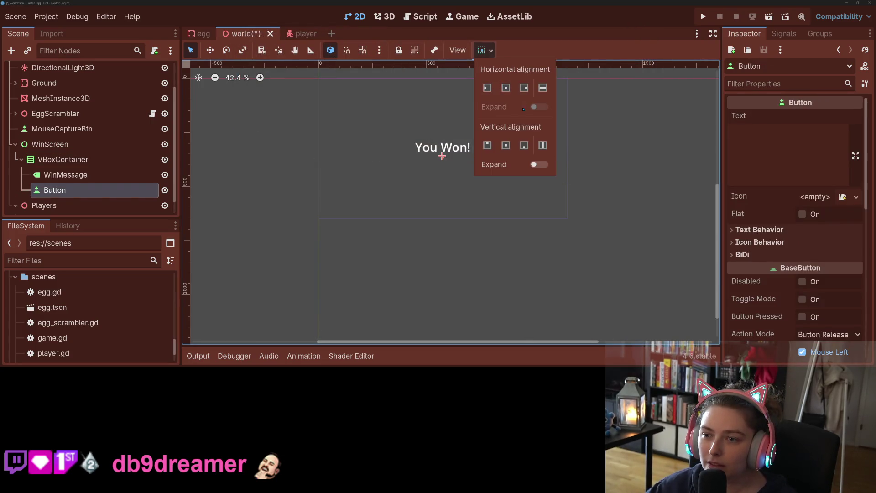
left_click(650, 151)
Set the button's text to 'Play Again'
left_click(759, 146)
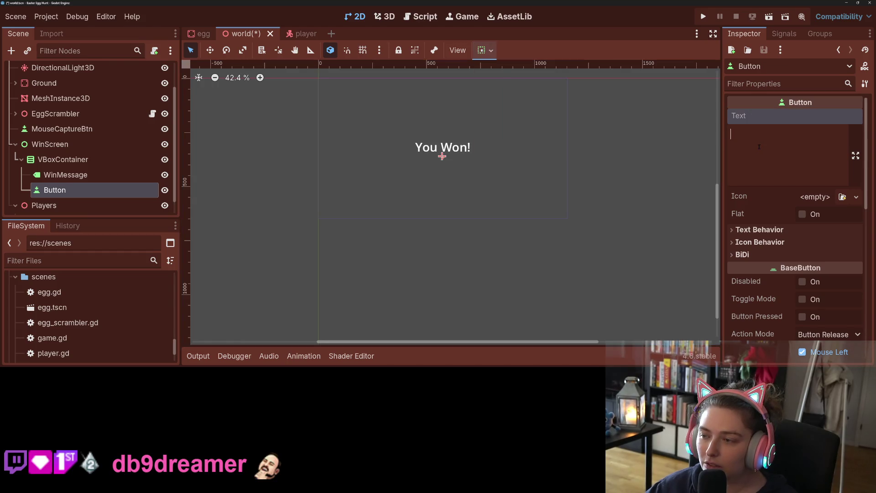
type("R")
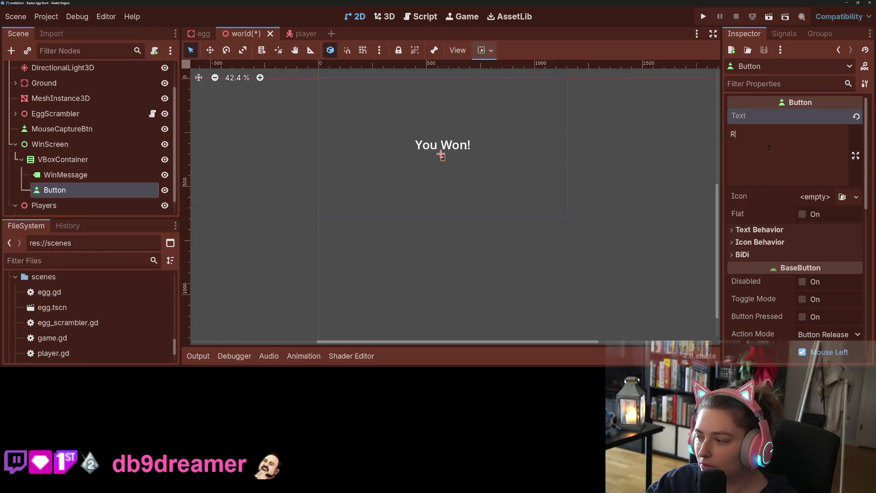
key("BackSpace")
type("Play Ag")
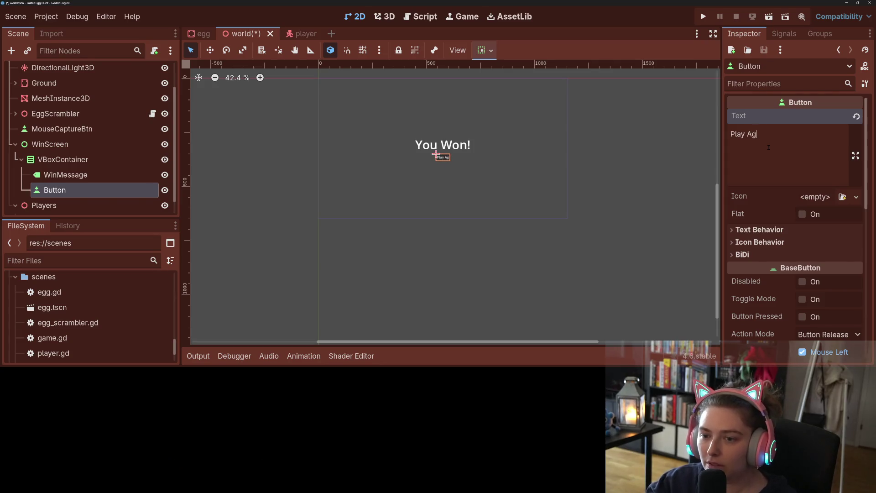
type("ain")
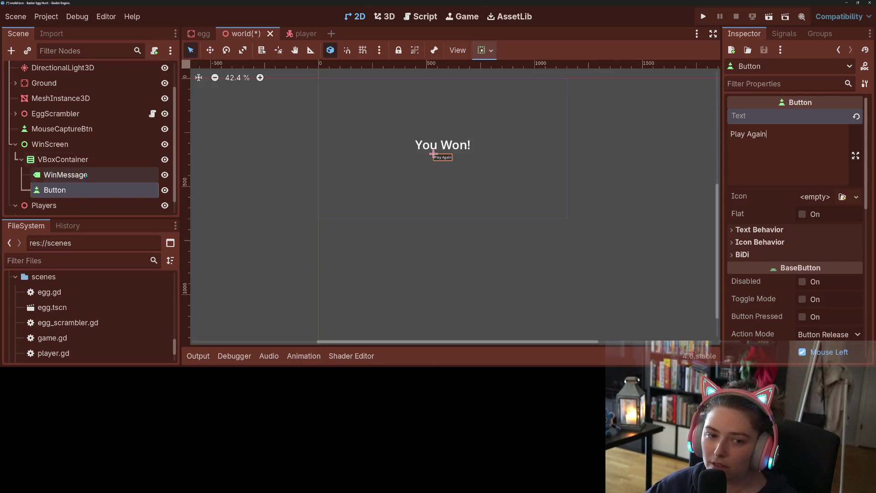
left_click(63, 160)
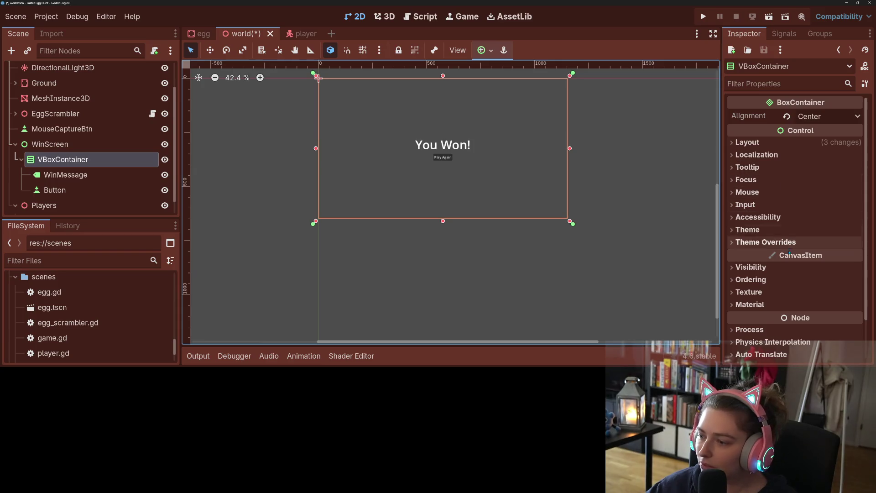
Set the VBoxContainer's Separation constant to 20
left_click(790, 244)
left_click(760, 254)
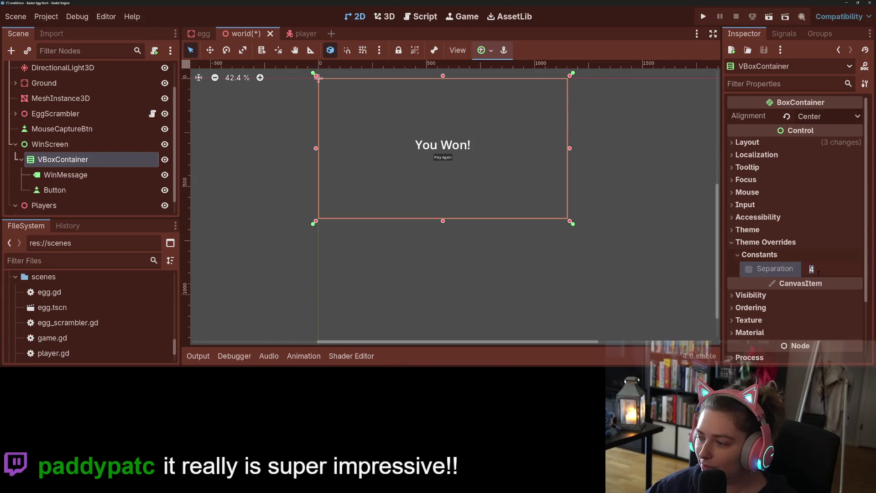
type("20")
key("Return")
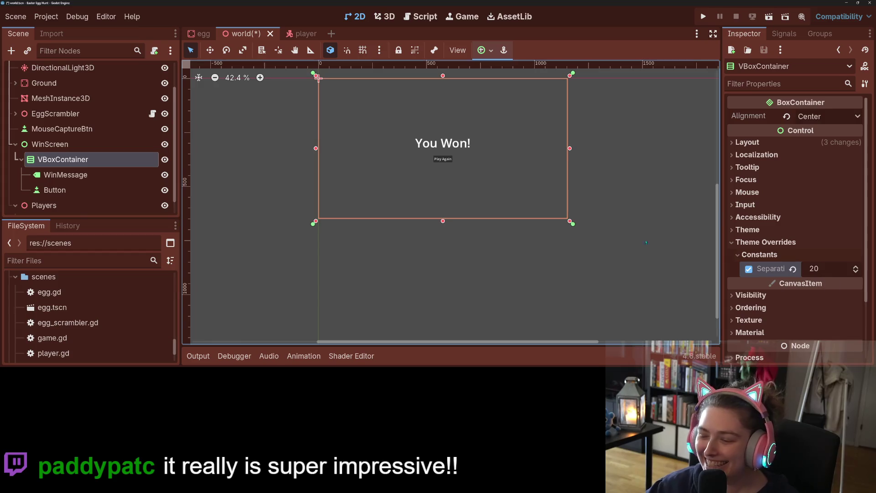
Give the Play Again button a font size override of 24
left_click(54, 190)
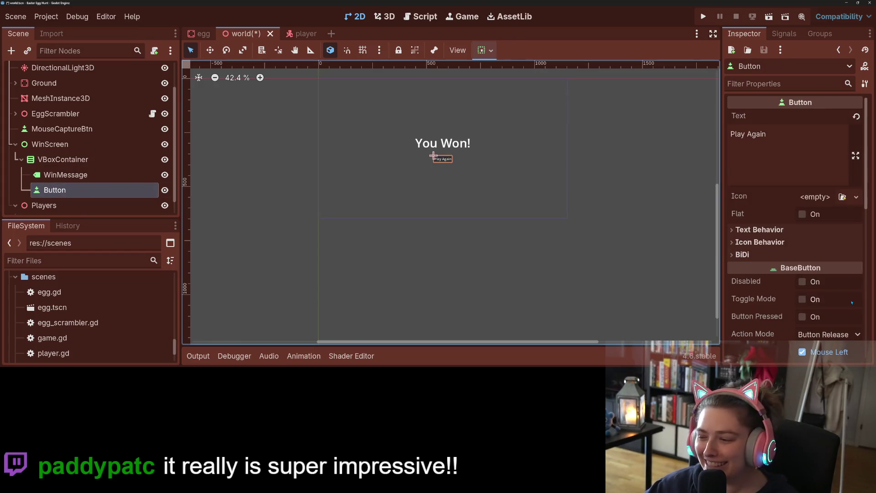
scroll(786, 239, "down", 10)
left_click(785, 237)
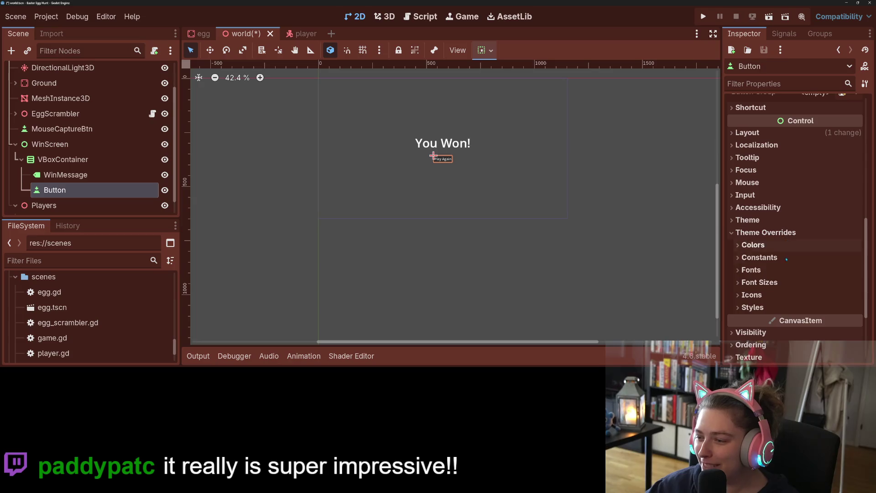
left_click(760, 281)
left_click(835, 296)
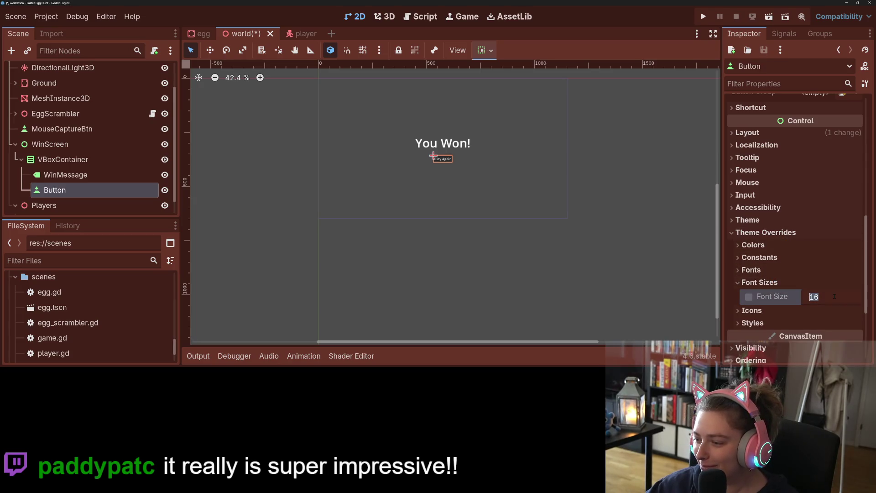
type("48")
key("Return")
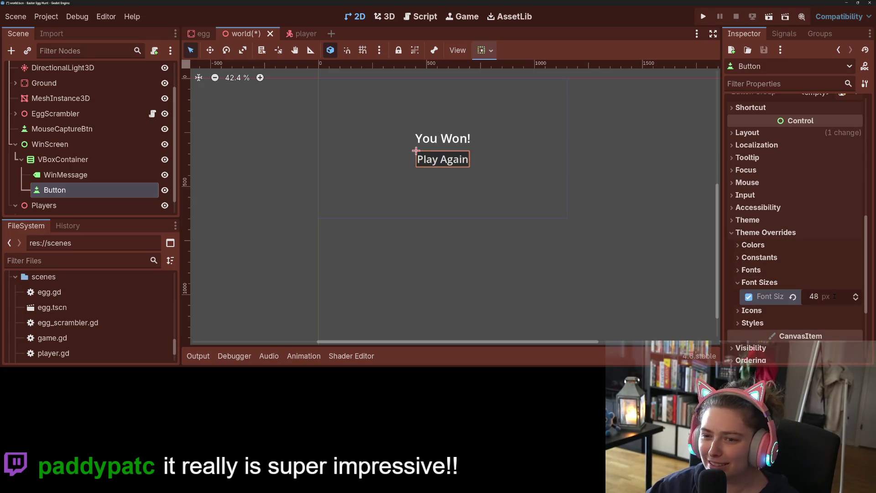
left_click(834, 296)
type("2")
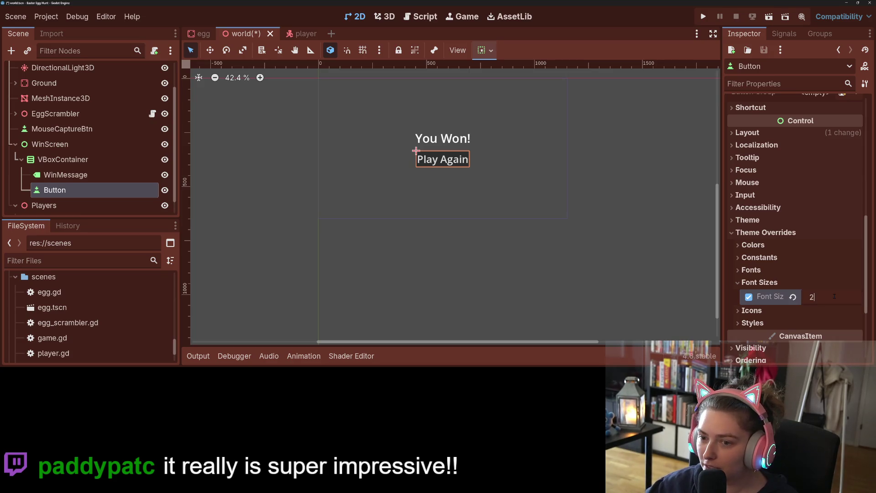
key("Return")
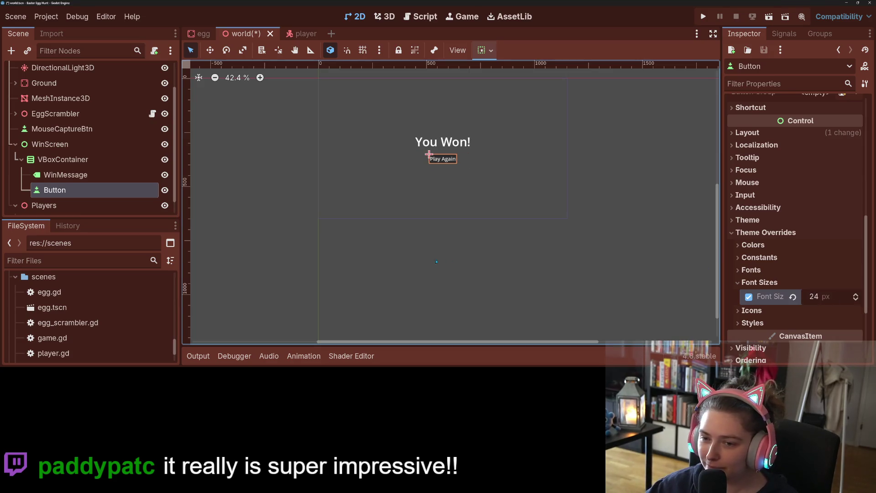
Change the container's separation to 48, then select WinScreen
left_click(63, 160)
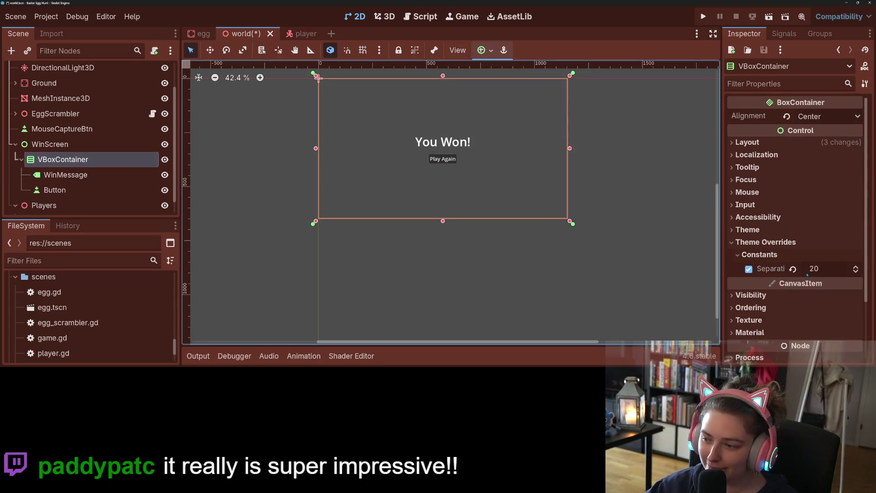
left_click(830, 268)
type("48")
key("Return")
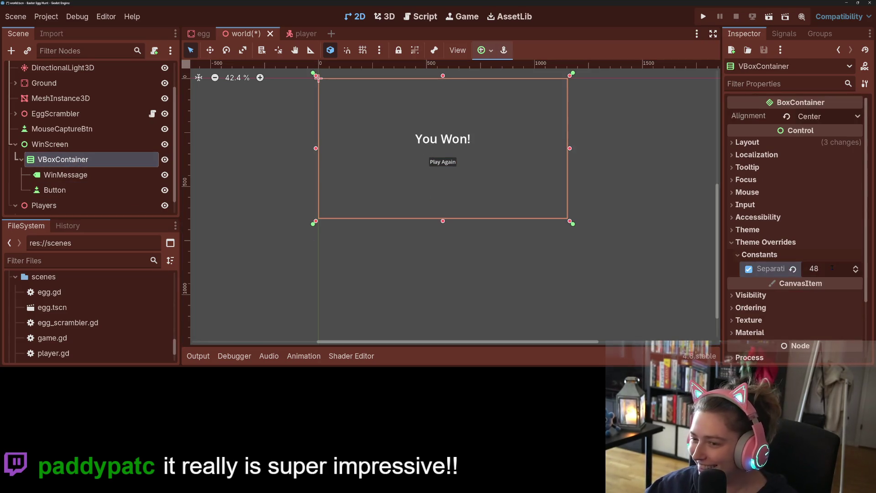
left_click(551, 275)
scroll(552, 275, "up", 1)
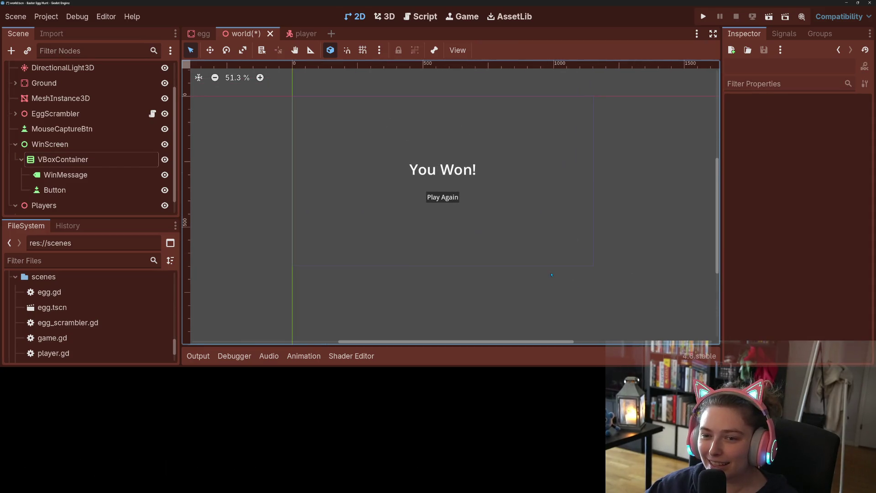
left_click(464, 159)
left_click(459, 170)
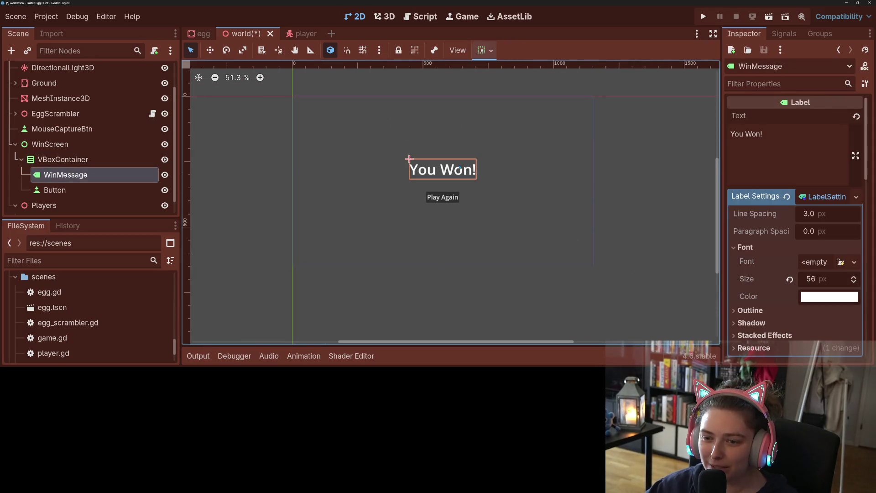
key("Up")
key("Up")
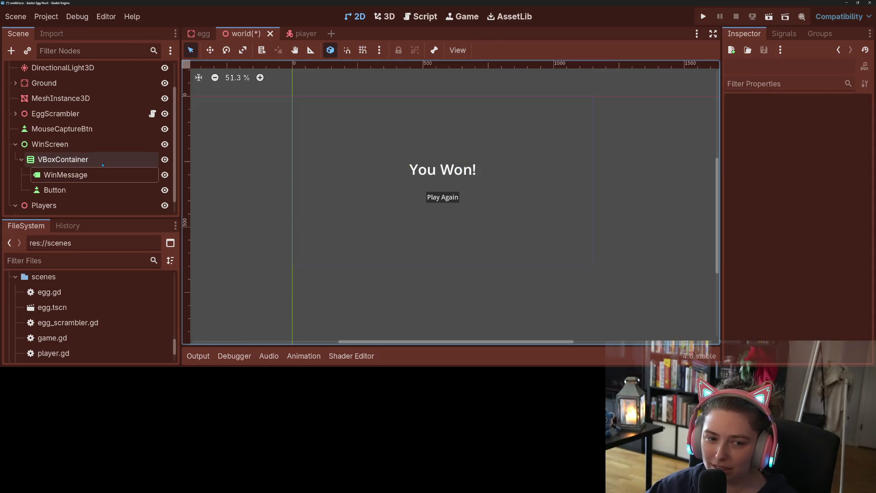
Duplicate WinScreen and name the copy LoseScreen
key("ctrl+d")
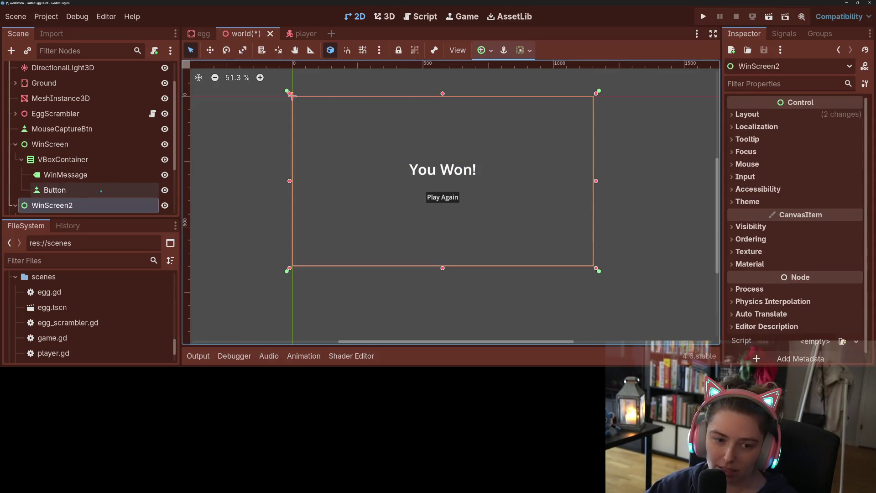
right_click(137, 206)
left_click(122, 171)
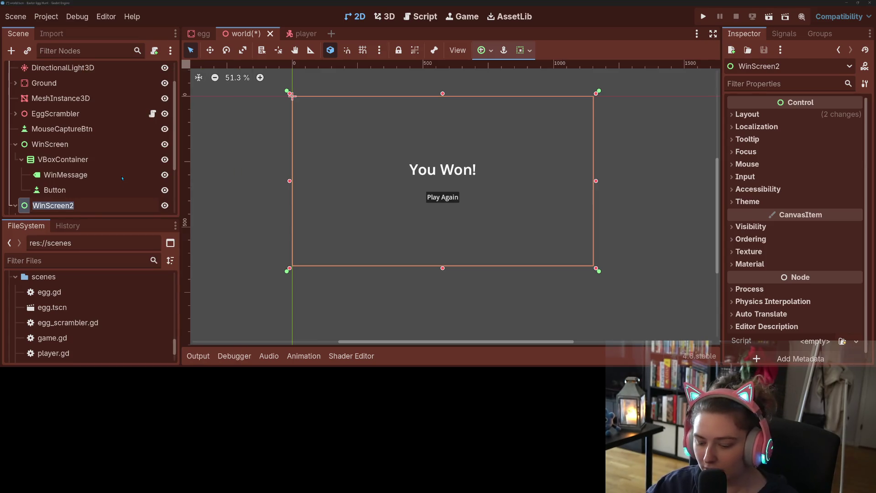
type("LoseScreen")
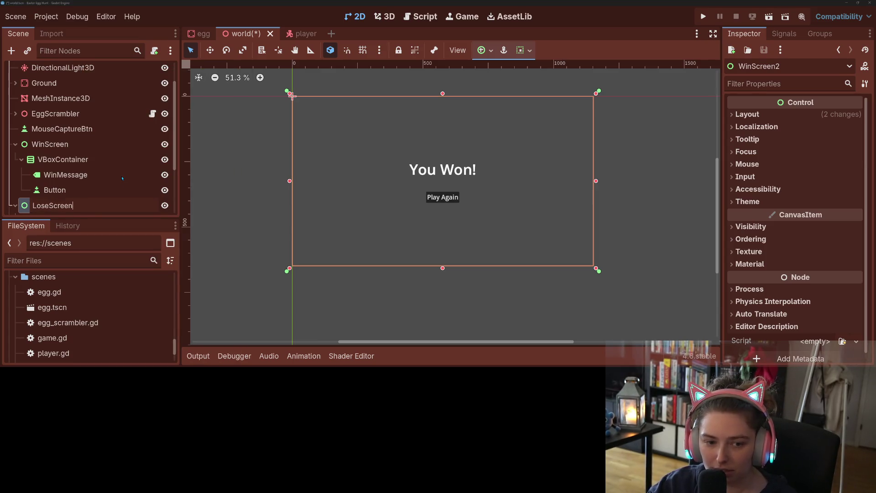
key("Return")
Rename the copied WinMessage label under LoseScreen to LoseMessage
scroll(110, 187, "down", 2)
left_click(91, 197)
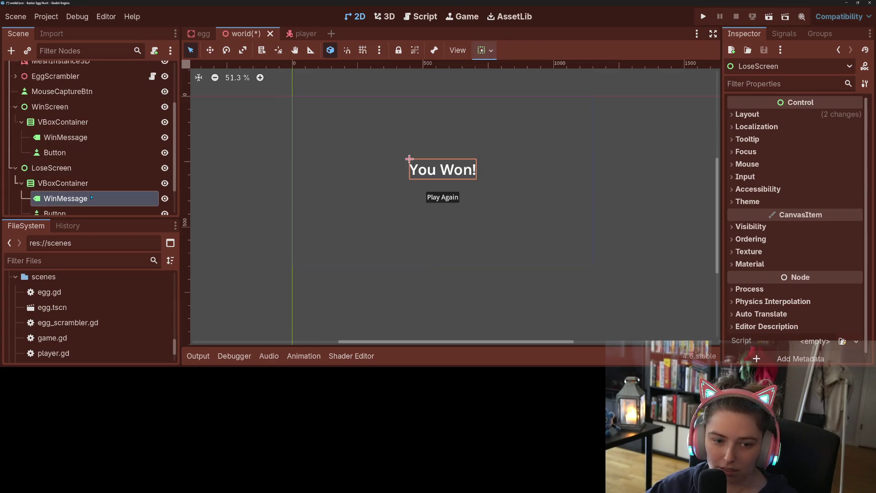
right_click(91, 197)
left_click(124, 174)
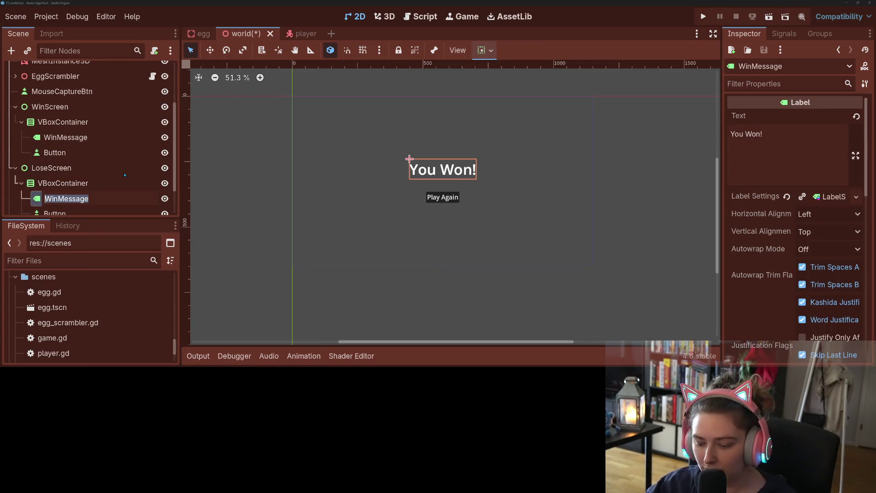
type("LoseMes")
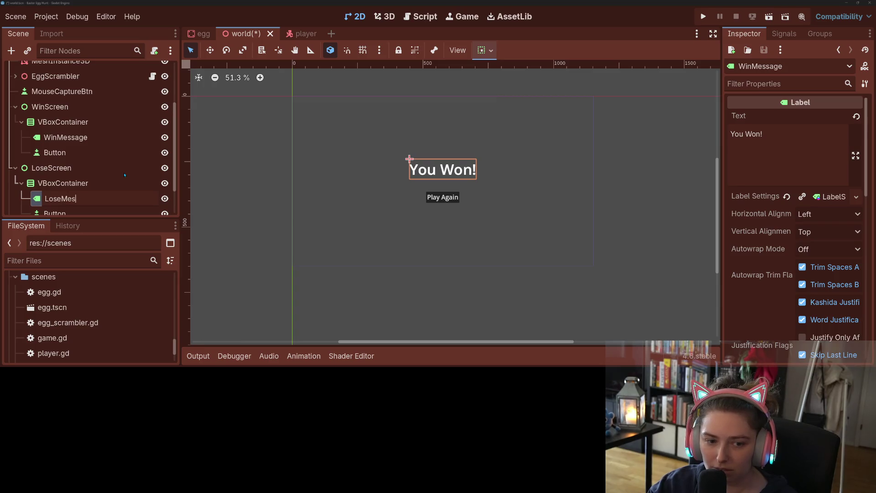
type("sage")
key("Return")
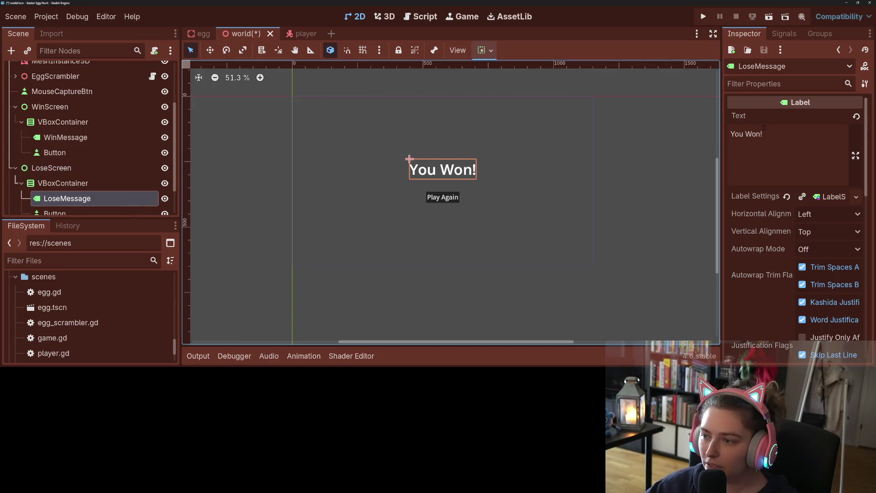
Change the LoseMessage text to 'You Lose!' and check the LoseScreen nodes
double_click(753, 134)
type("LOSE")
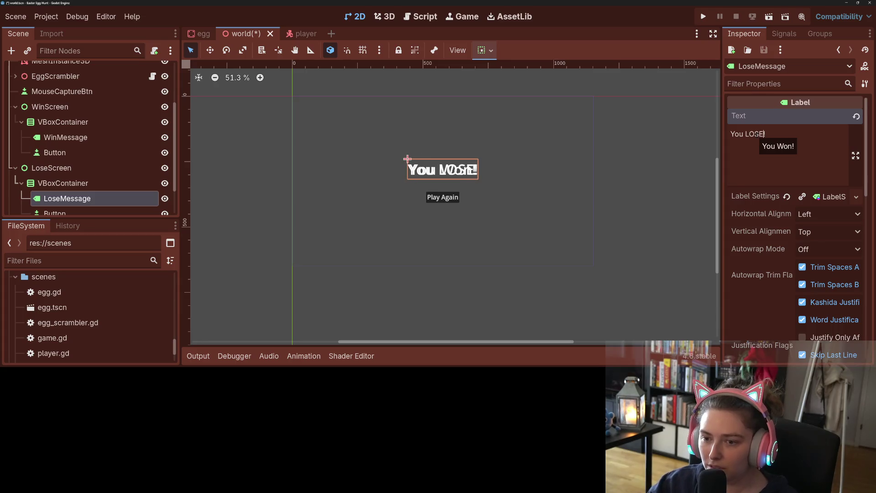
key("BackSpace")
key("BackSpace")
key("BackSpace")
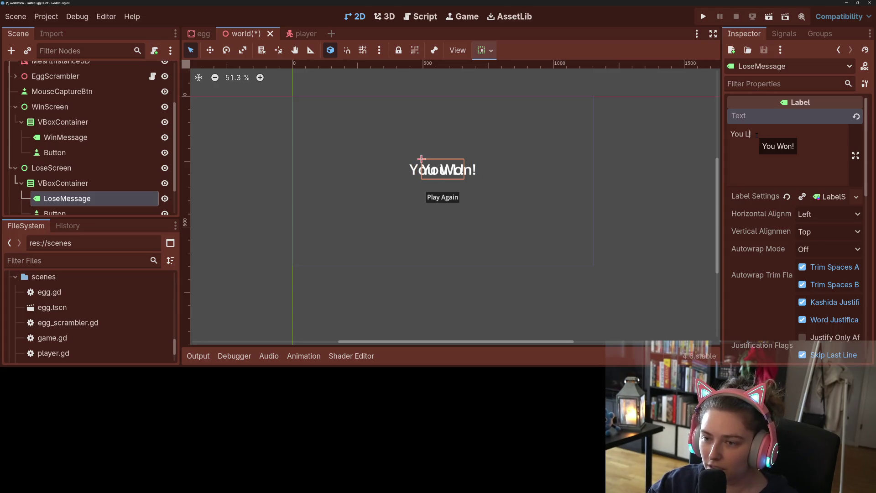
type("ose")
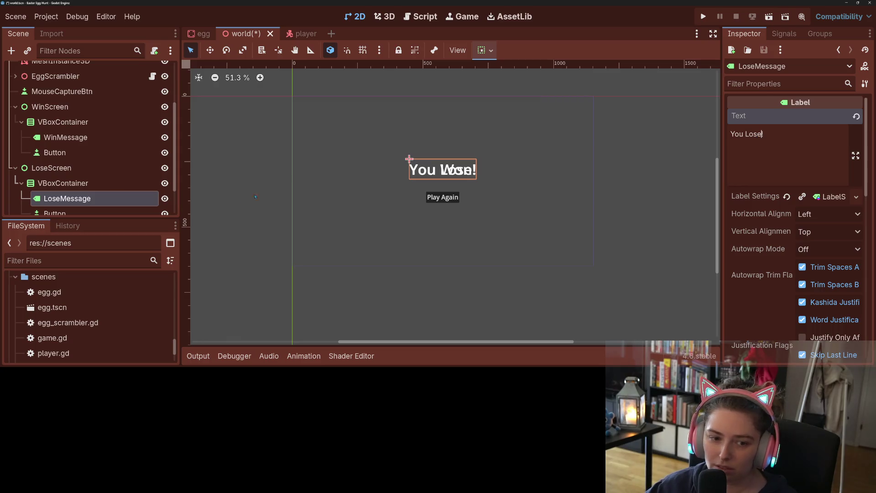
scroll(68, 180, "down", 2)
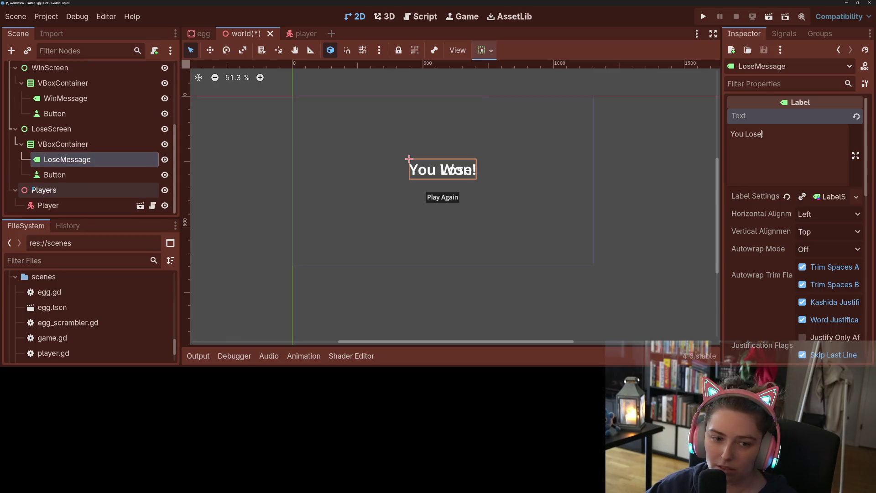
left_click(68, 177)
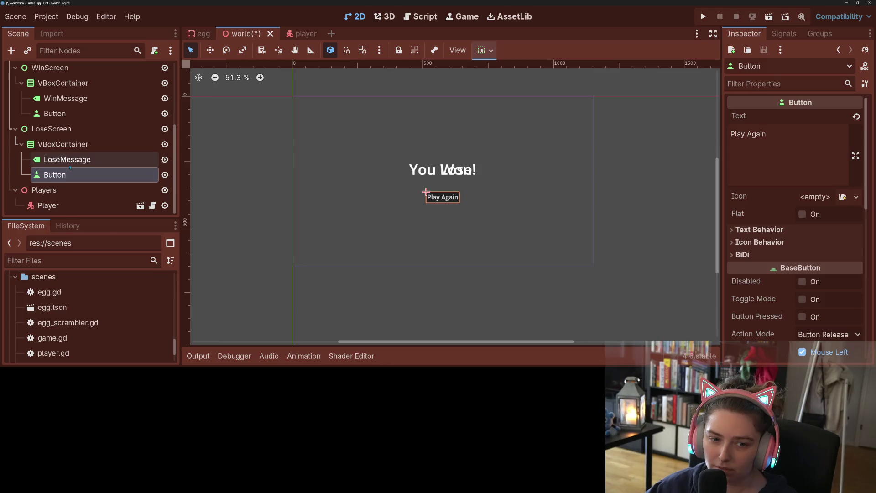
left_click(71, 164)
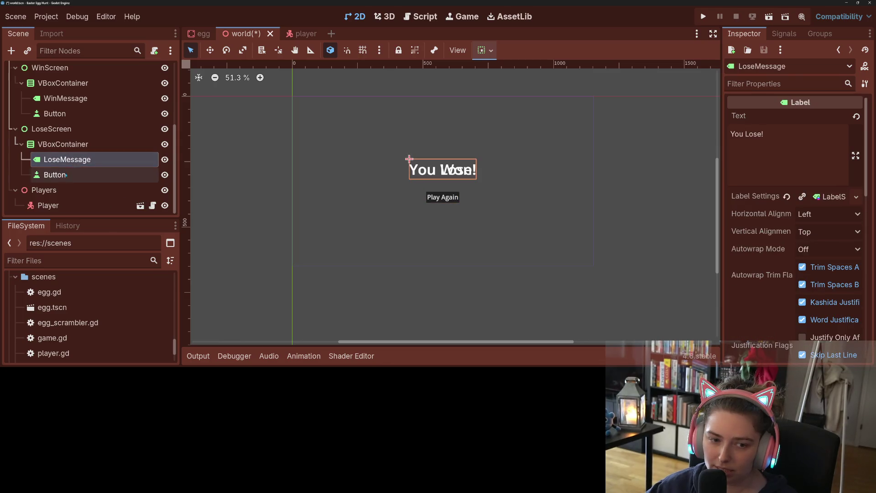
left_click(54, 129)
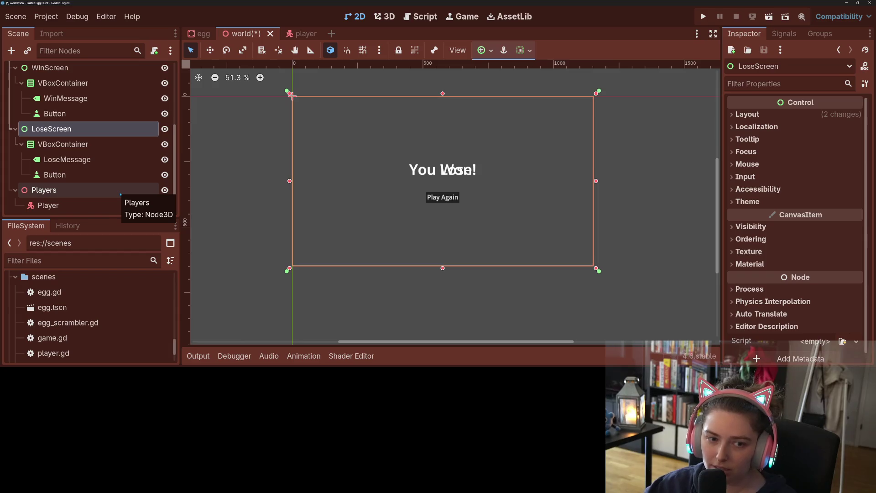
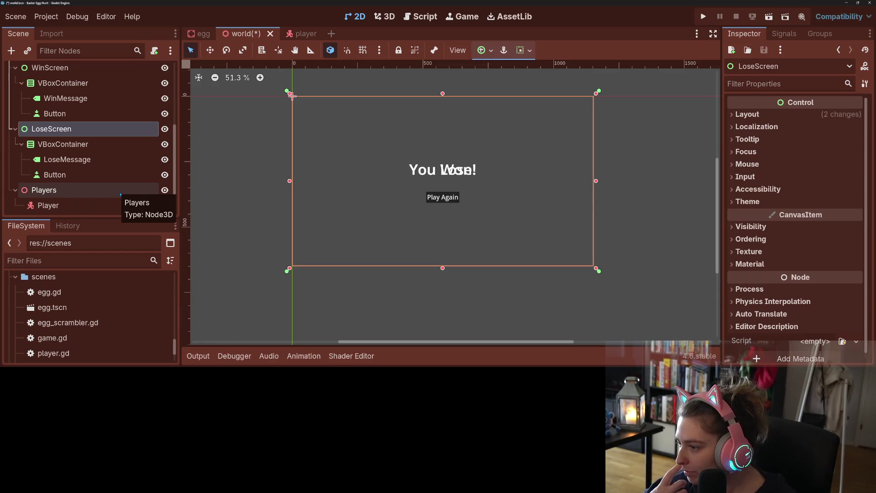
Delete the LoseScreen node from the world scene tree, leaving only WinScreen
scroll(120, 194, "up", 3)
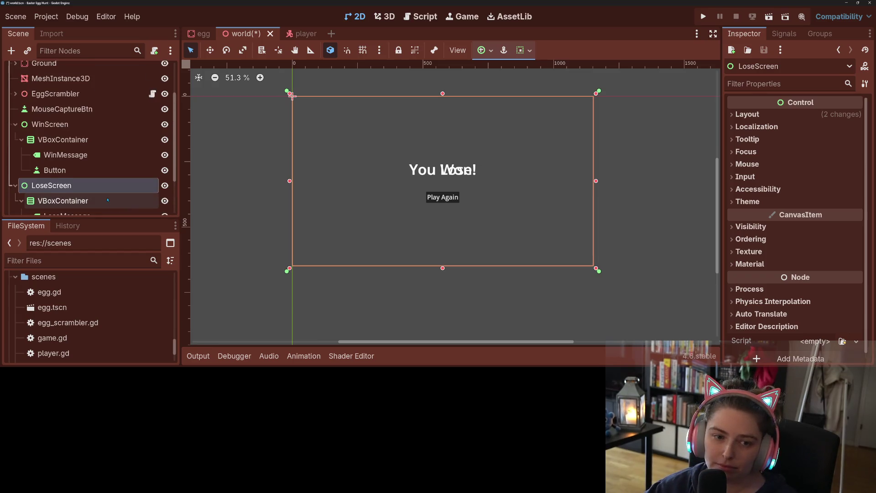
scroll(110, 210, "down", 2)
left_click_drag(107, 219, 105, 269)
left_click(52, 194)
left_click(56, 180)
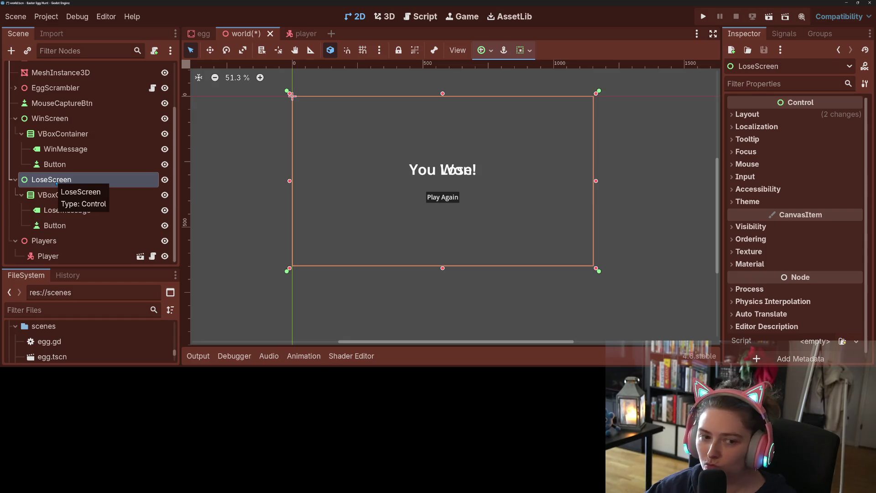
key("Delete")
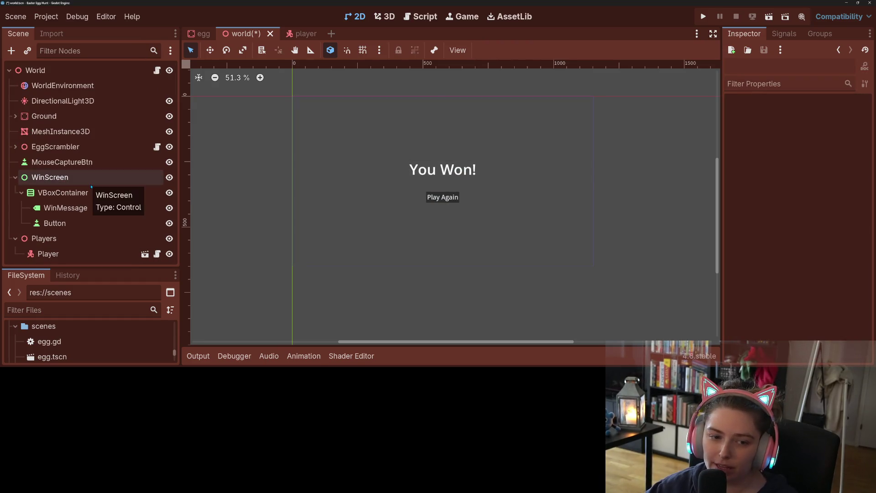
Rename the WinMessage label to EndMessage and make it accessible as a unique name
left_click(91, 178)
left_click(409, 160)
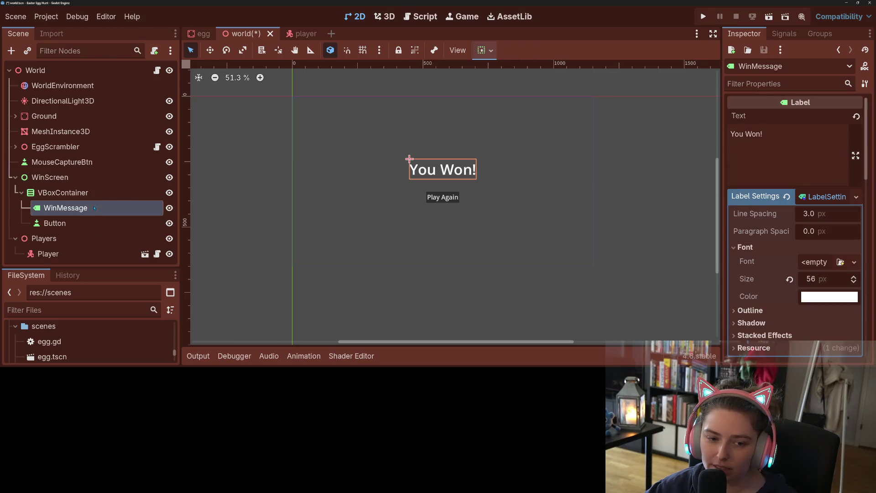
right_click(94, 208)
left_click(133, 170)
type("E")
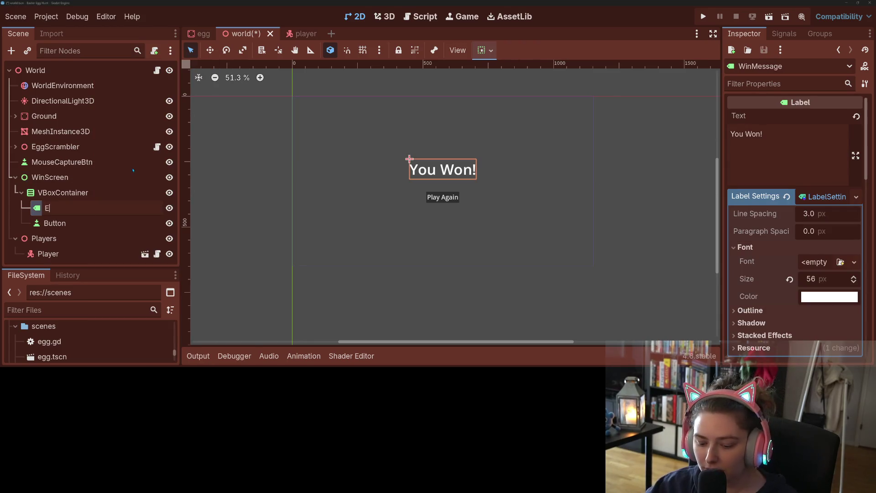
type("ndMessage")
key("Return")
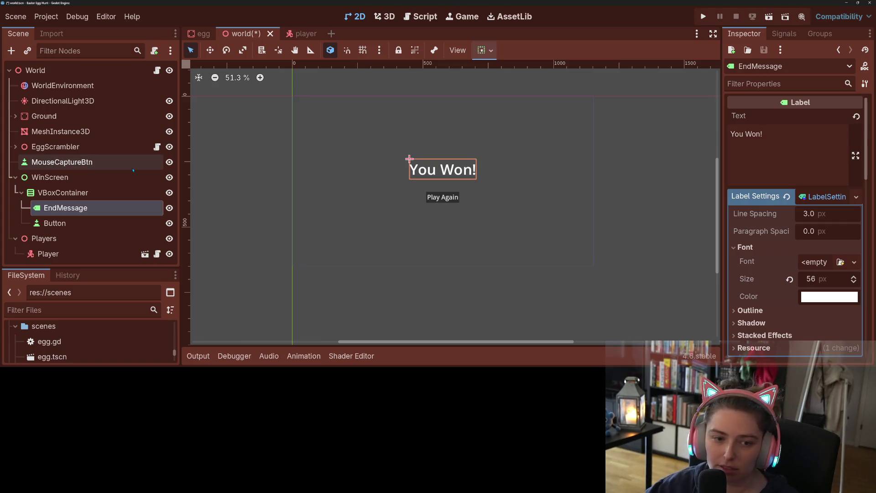
right_click(122, 208)
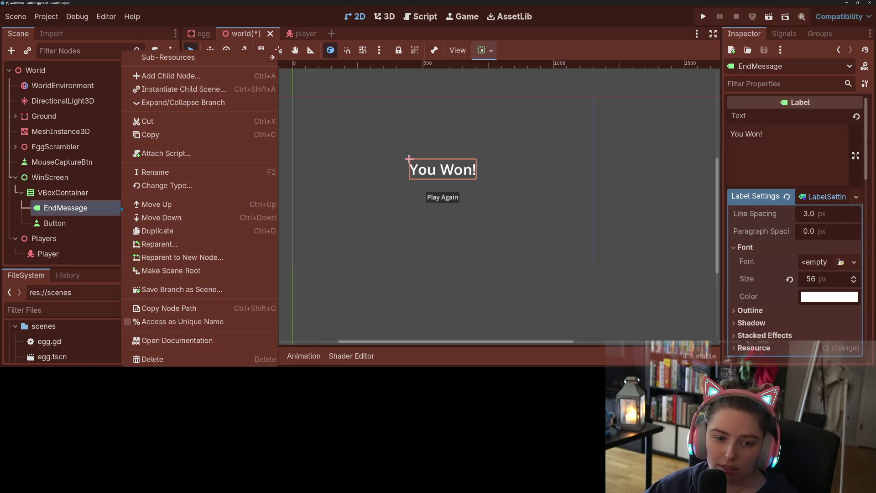
left_click(185, 321)
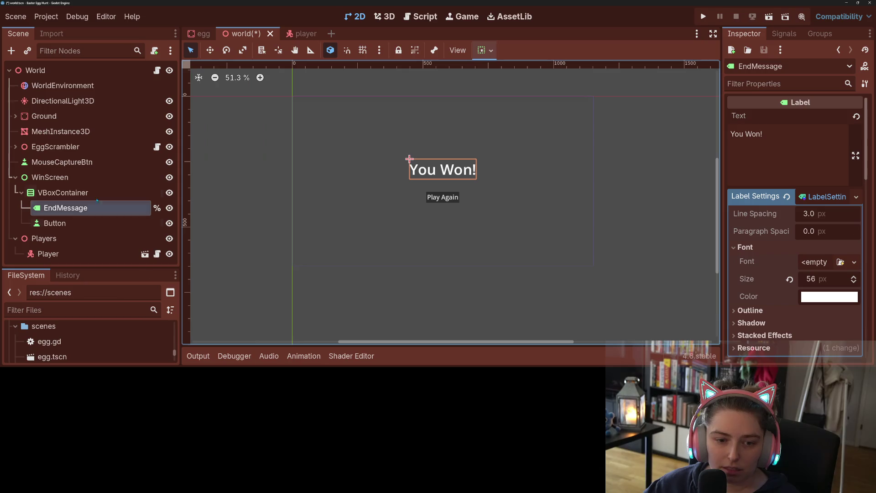
Rename the Button to PlayAgainBtn, mark it as a unique name, and save the scene
left_click(87, 223)
right_click(87, 223)
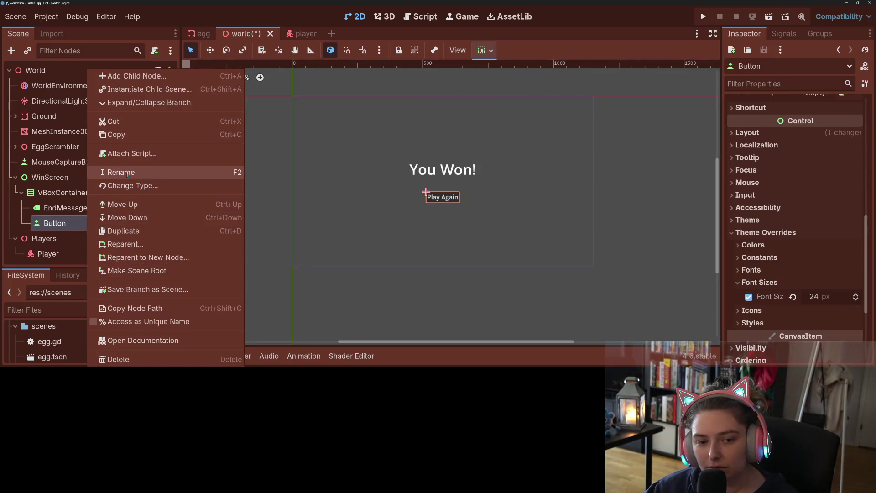
left_click(127, 173)
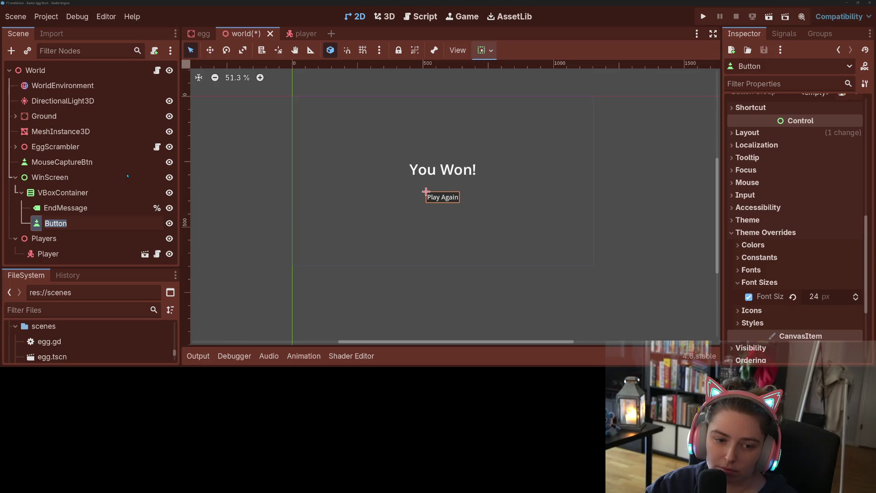
type("PlayAgainB")
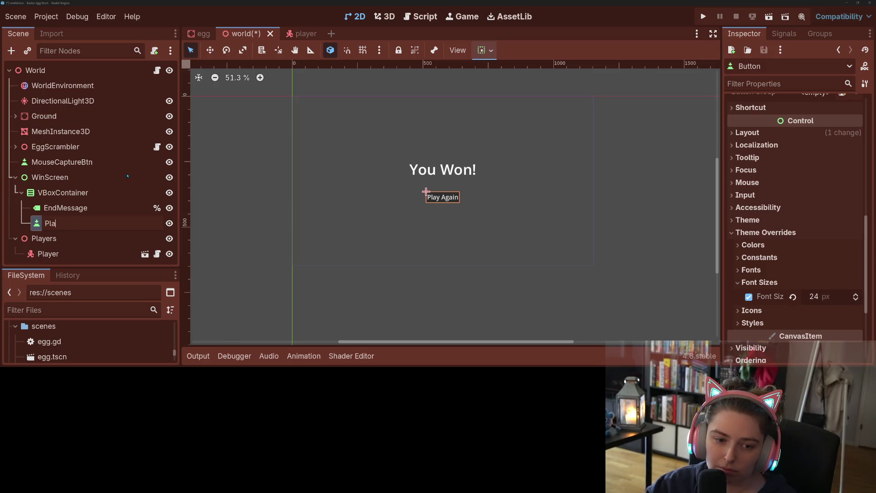
type("tn")
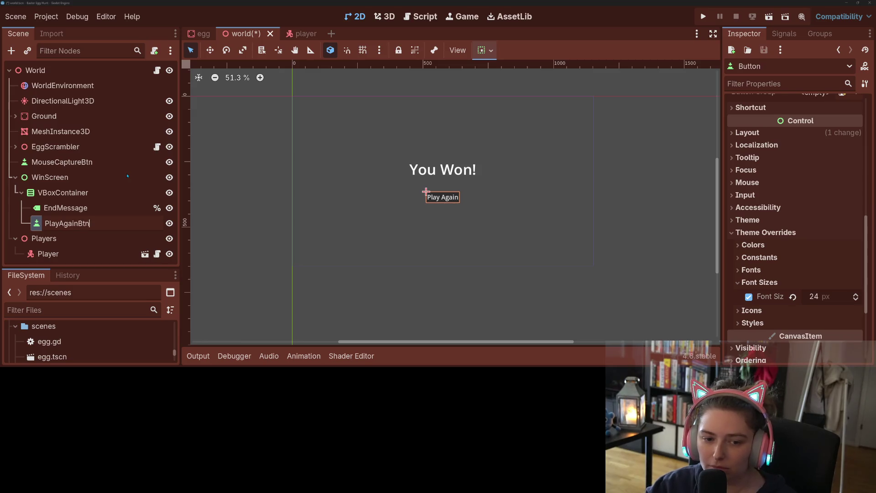
key("Return")
right_click(134, 223)
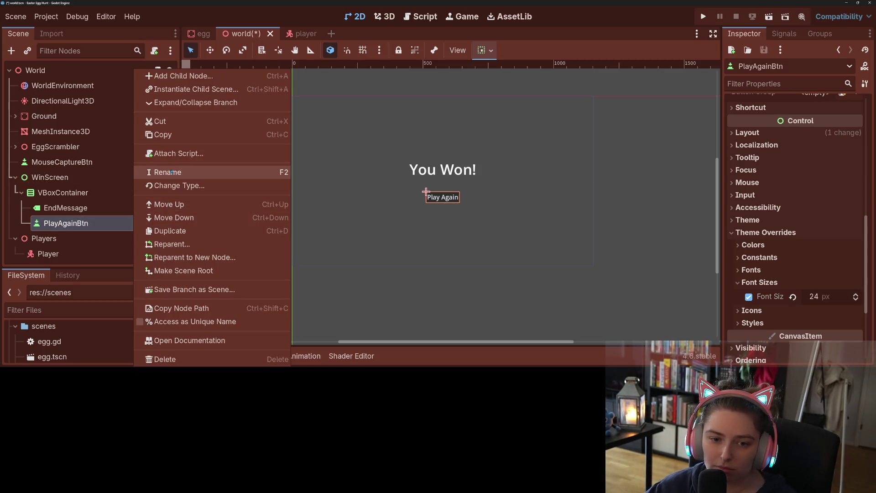
left_click(181, 321)
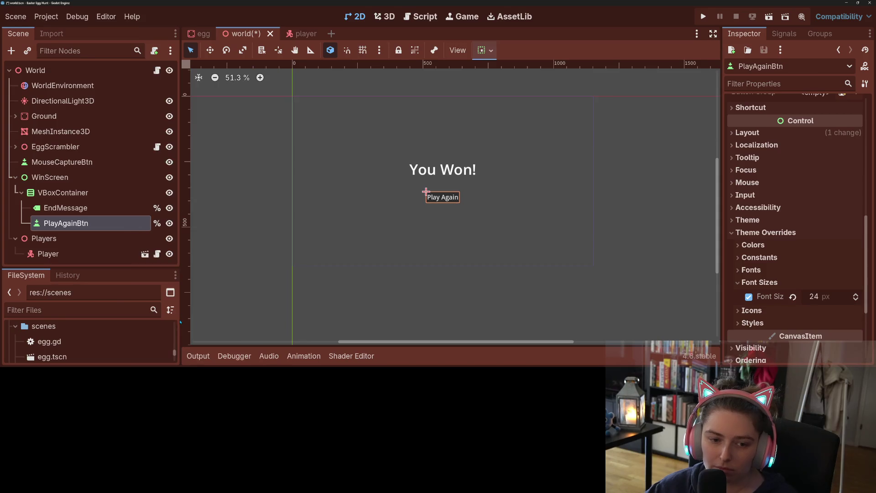
key("ctrl+s")
left_click(118, 175)
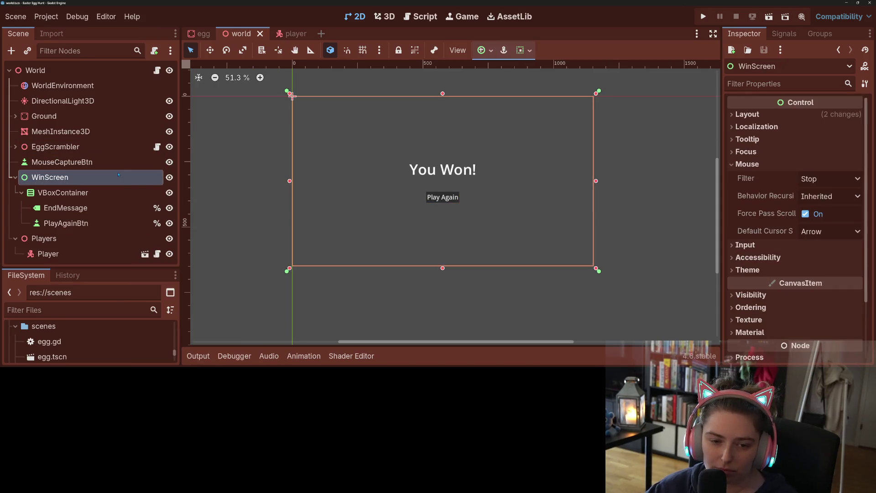
In game.gd, add $WinScreen.visible = true after _do_pause() in _on_win
left_click(156, 71)
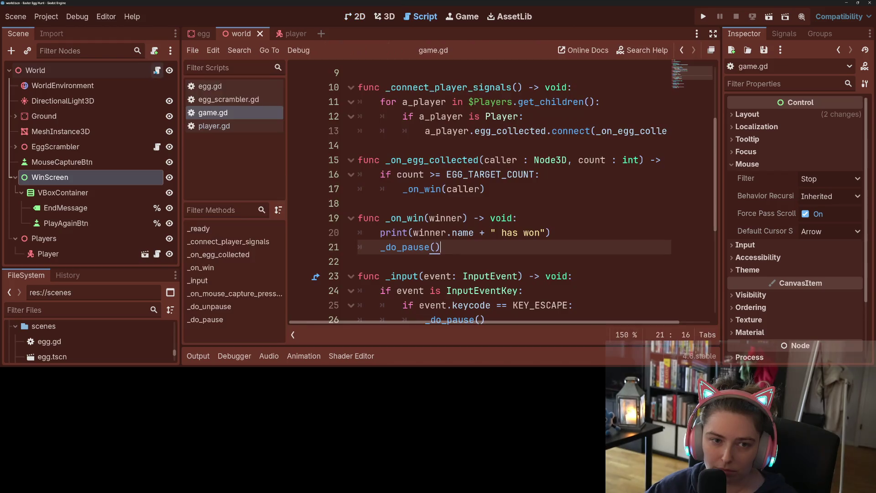
scroll(436, 254, "down", 2)
left_click(467, 165)
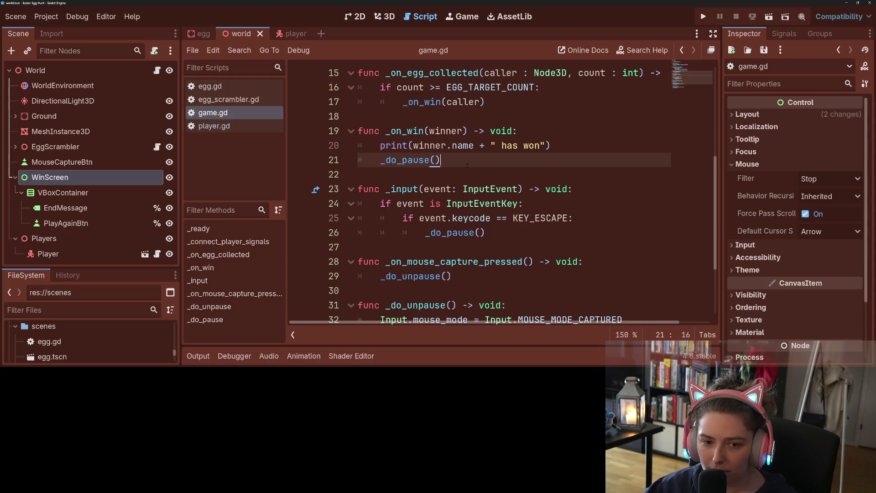
key("Return")
type("$WinScreen.")
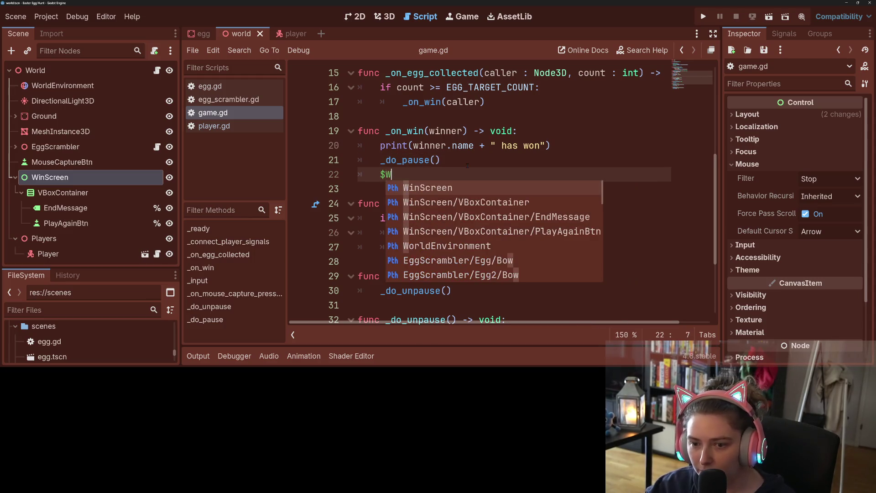
type("visible ")
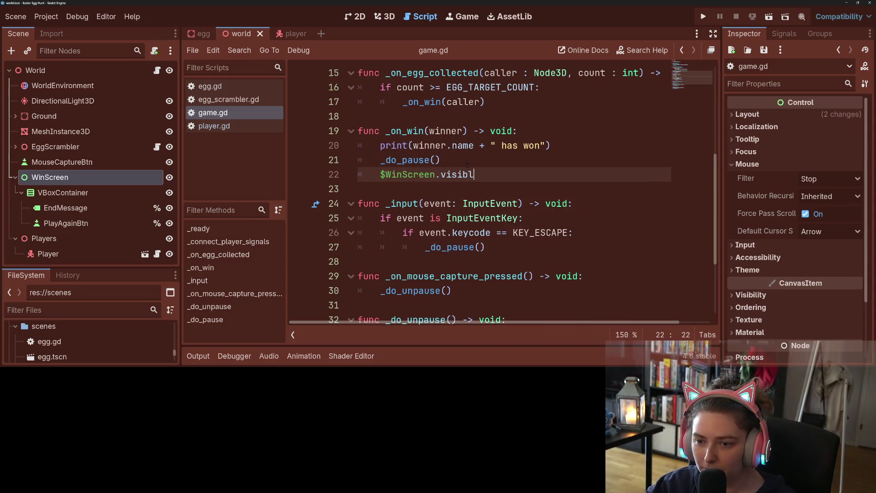
type("= true")
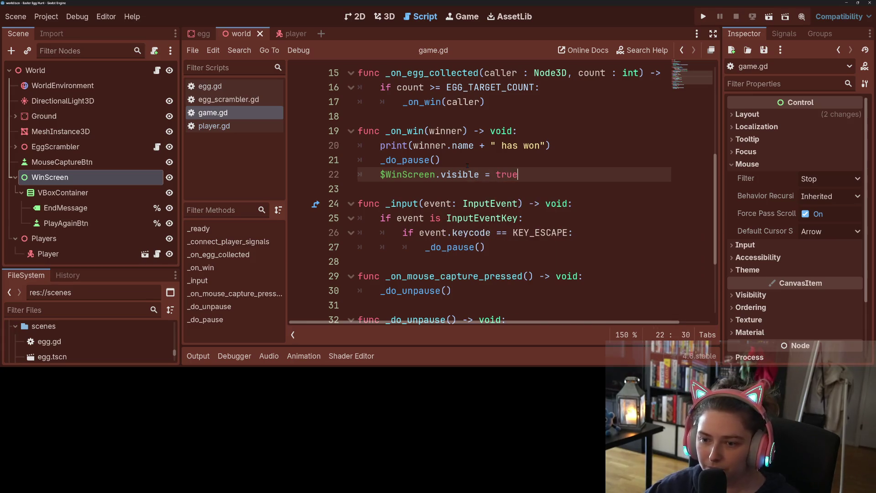
left_click_drag(380, 175, 496, 174)
key("ctrl+c")
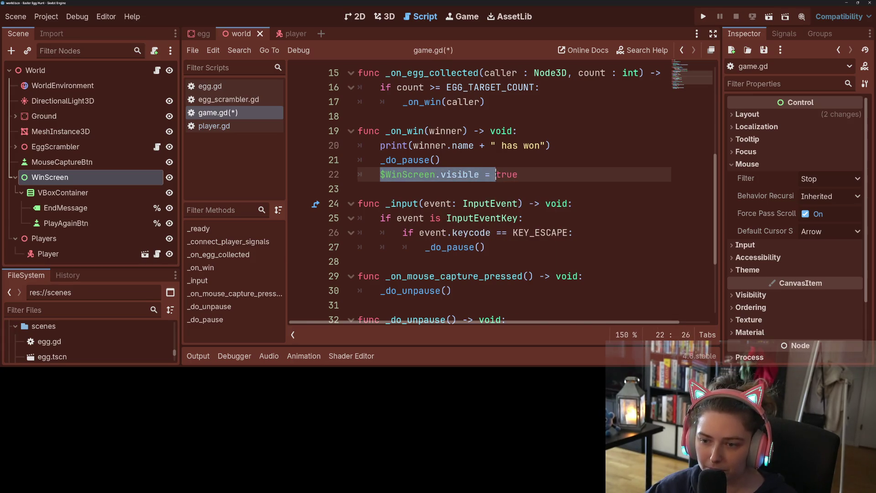
Add $WinScreen.visible = false after _do_unpause() in _ready and save game.gd
scroll(496, 175, "up", 5)
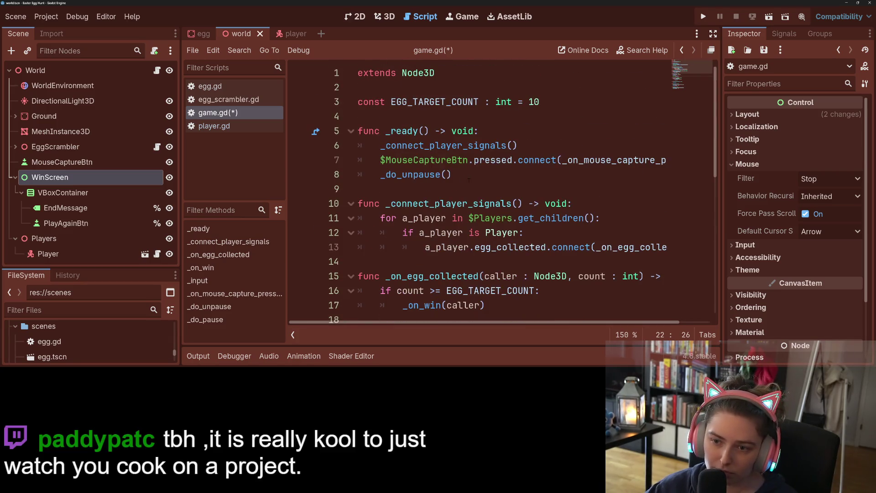
left_click(479, 175)
key("Return")
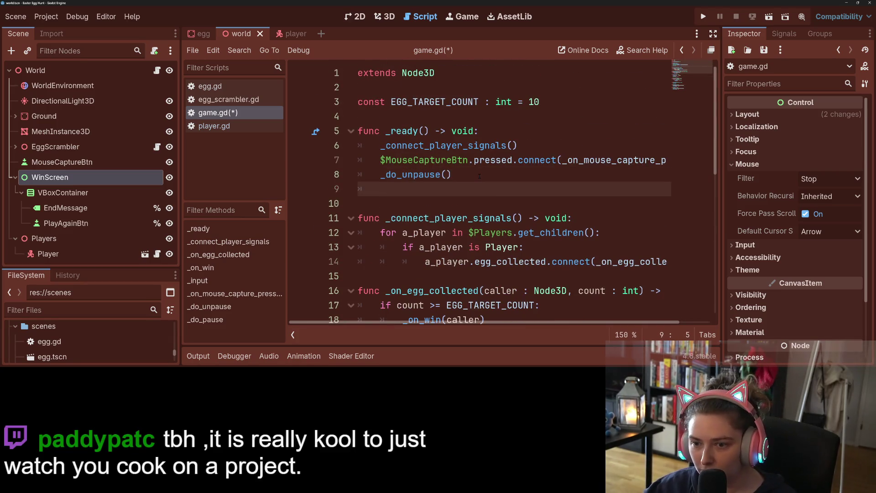
key("ctrl+v")
type("false")
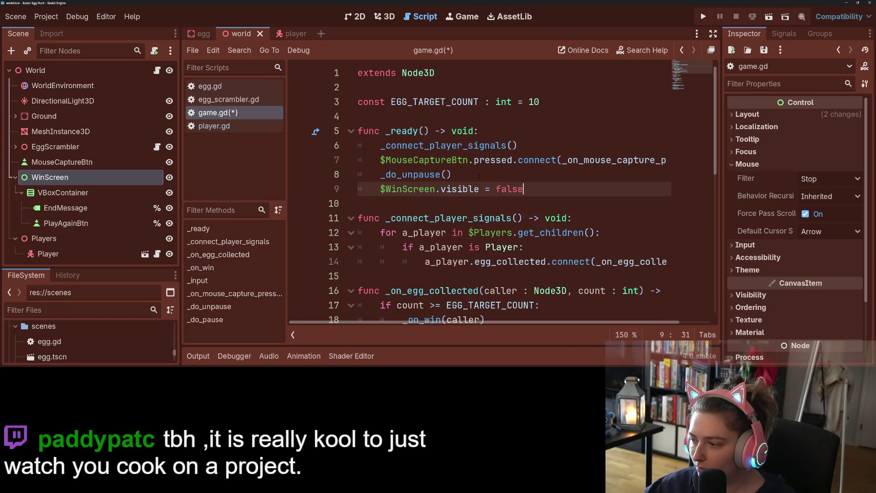
key("Return")
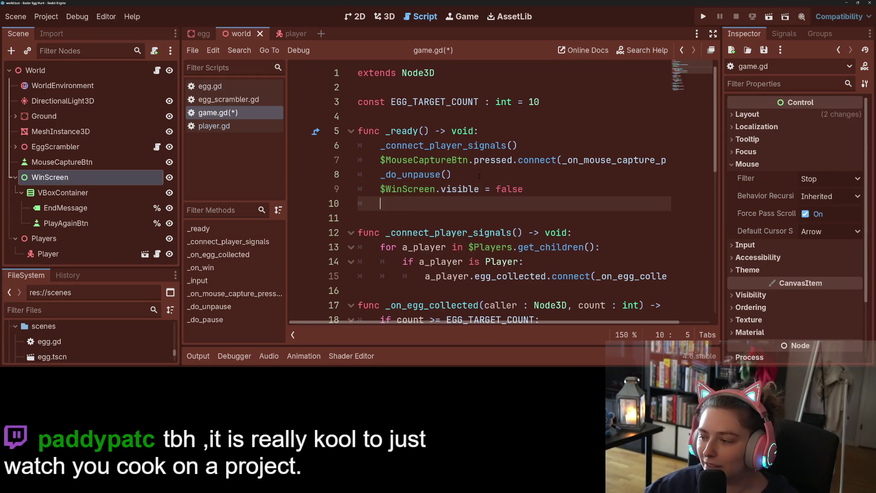
key("ctrl+s")
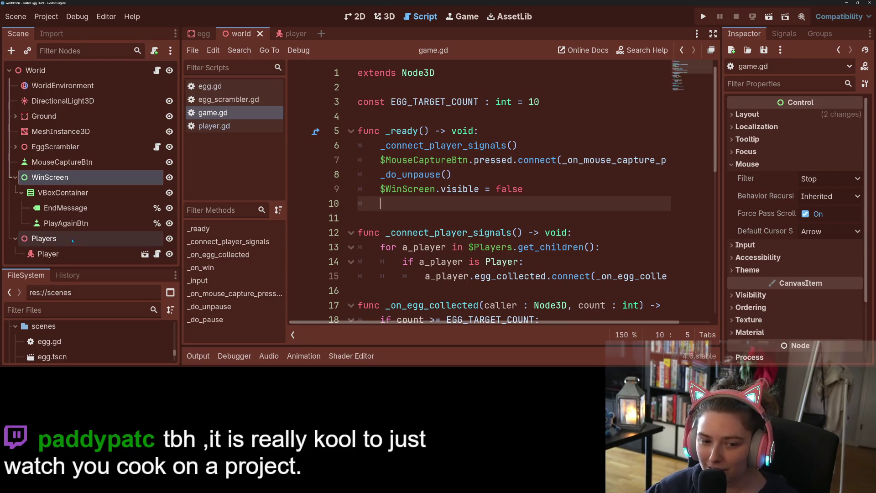
Write %PlayAgainBtn.pressed.connect(_play_again) on line 10
mouse_move(66, 223)
left_mouse_down()
mouse_move(393, 196)
mouse_move(461, 202)
left_mouse_up()
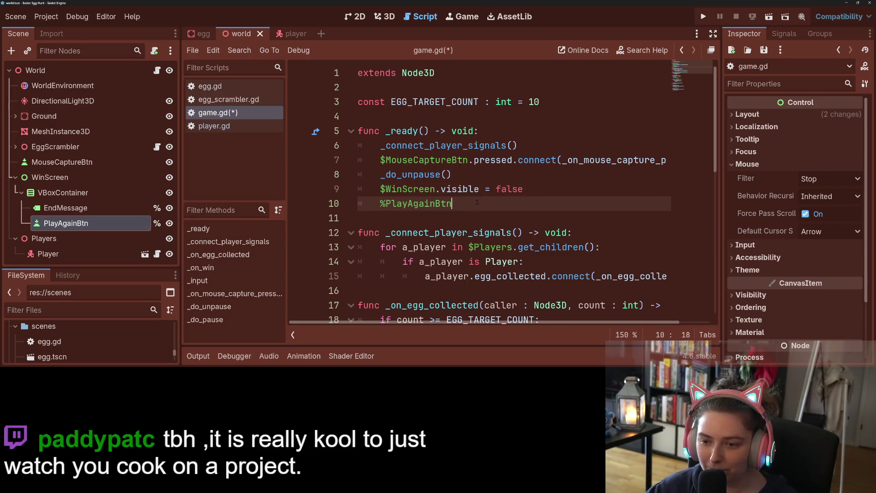
type(".pr")
key("Return")
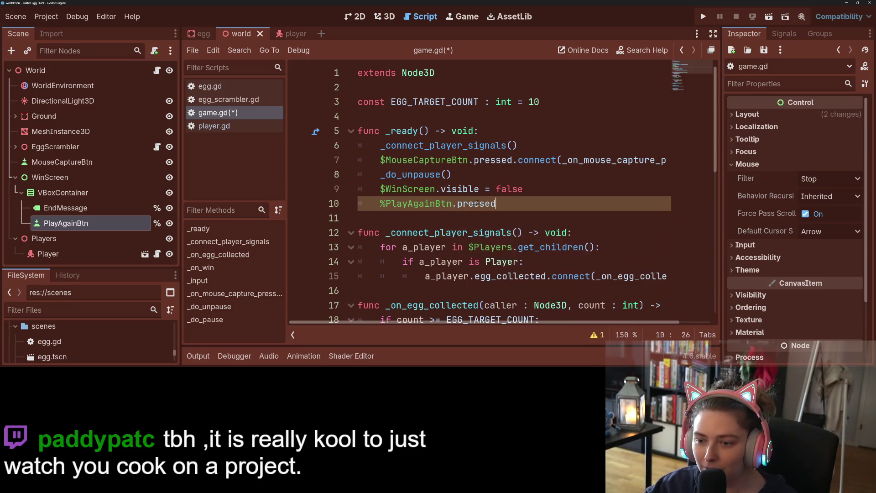
type(".co")
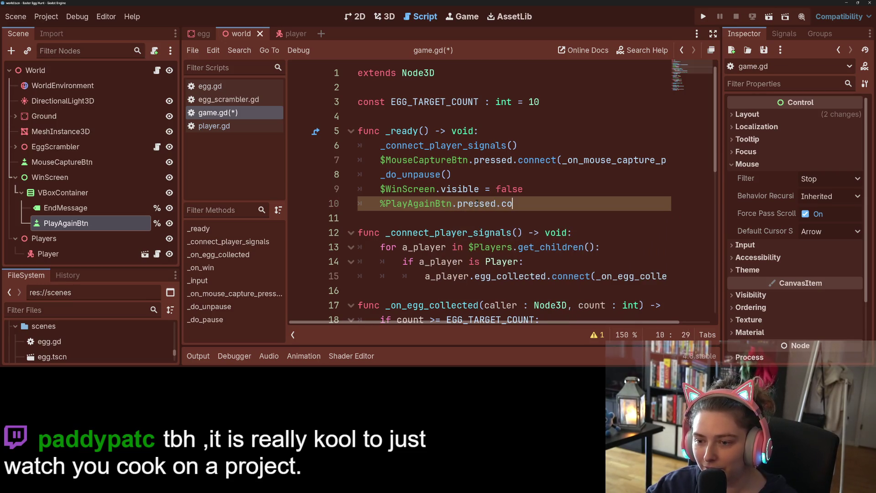
type("nnect(")
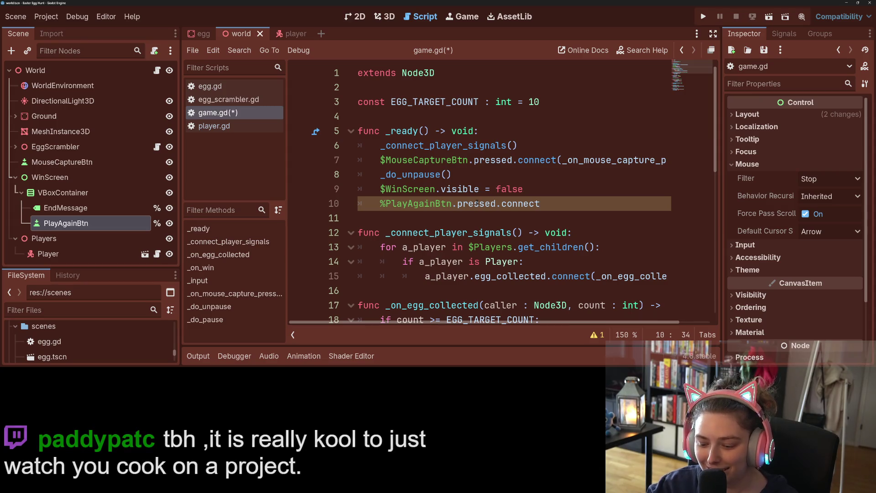
type("_")
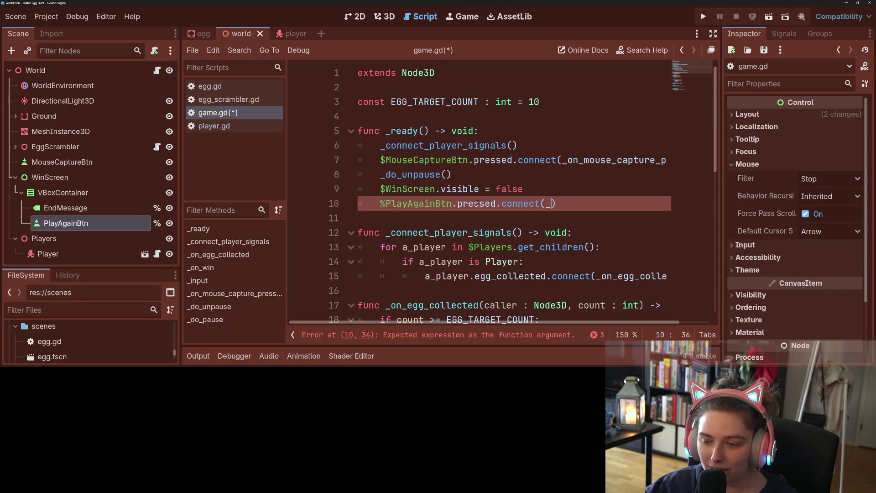
type("play_a")
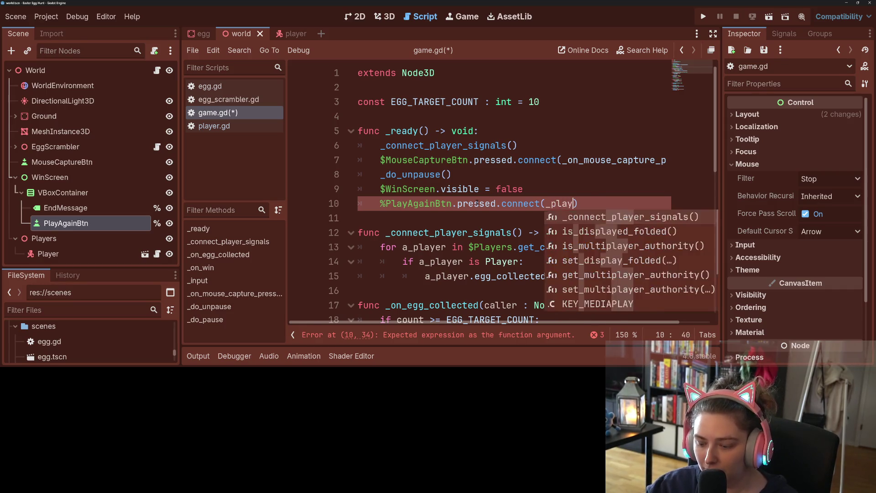
type("gain")
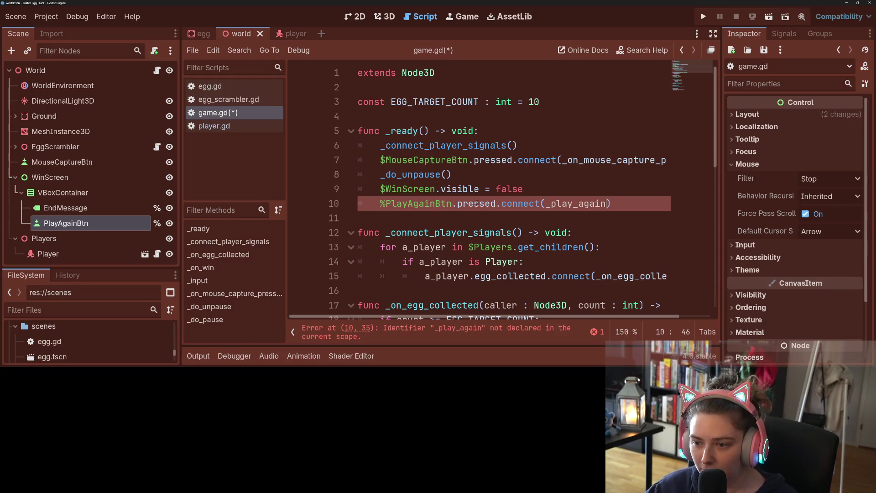
double_click(570, 205)
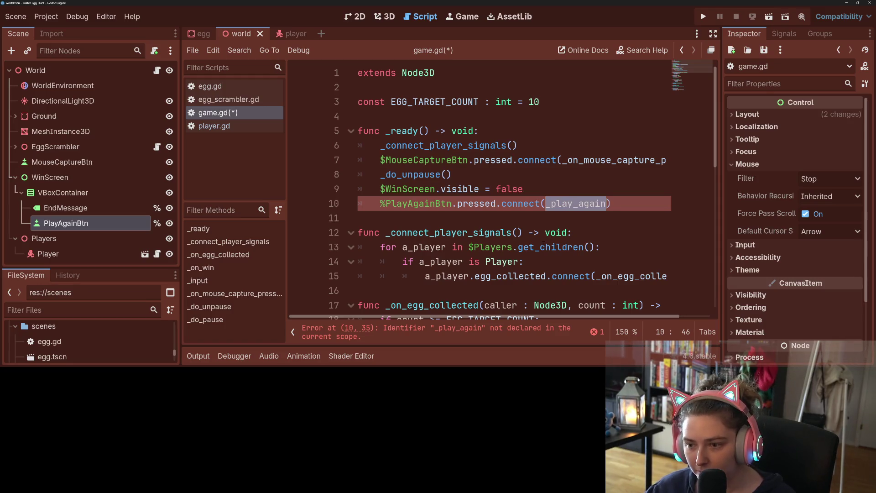
Add a func _play_again() -> void header below the _on_win function
scroll(542, 242, "down", 7)
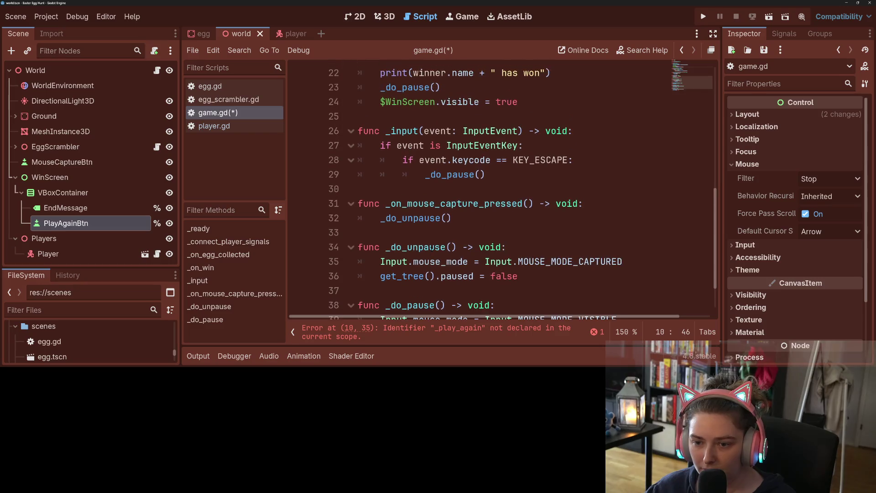
left_click(443, 233)
scroll(444, 236, "up", 2)
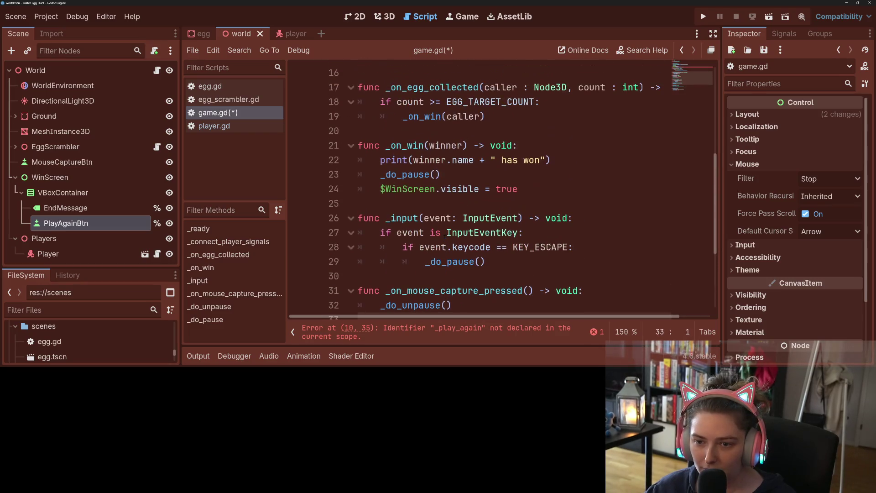
left_click(420, 199)
key("Return")
key("Return")
key("Up")
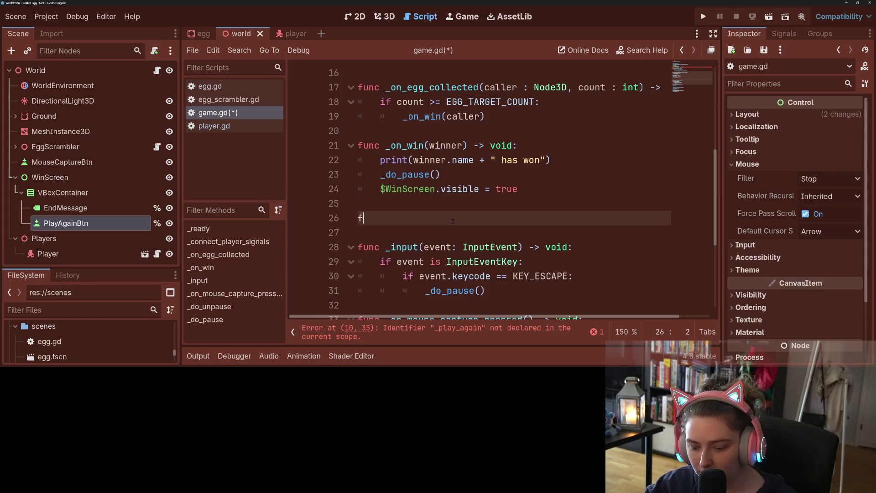
type("func __play_again")
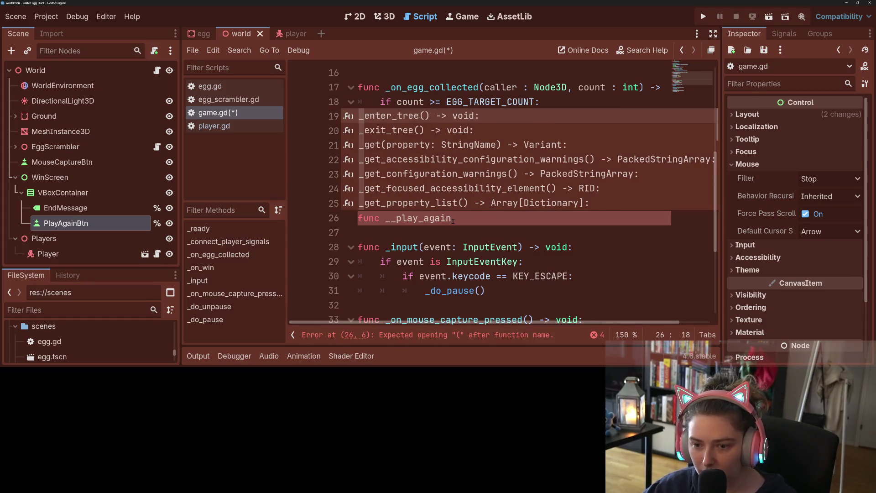
key("Left")
key("Left")
key("Left")
key("BackSpace")
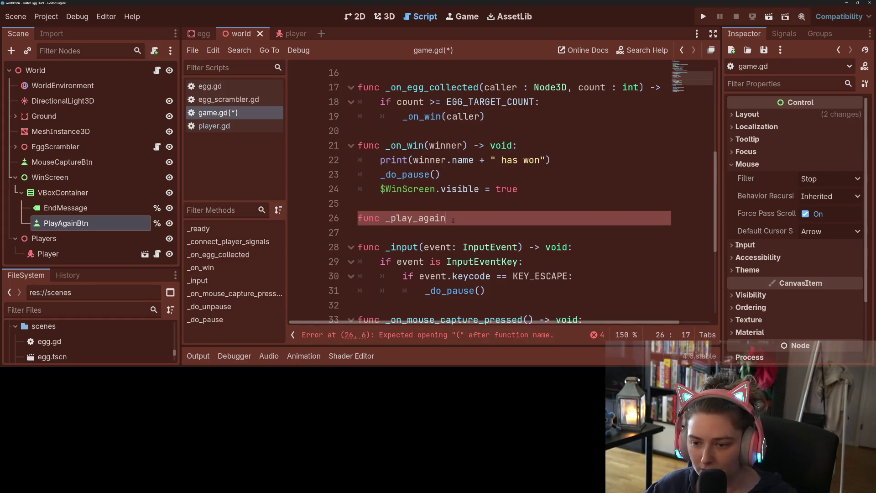
type("() -> void:")
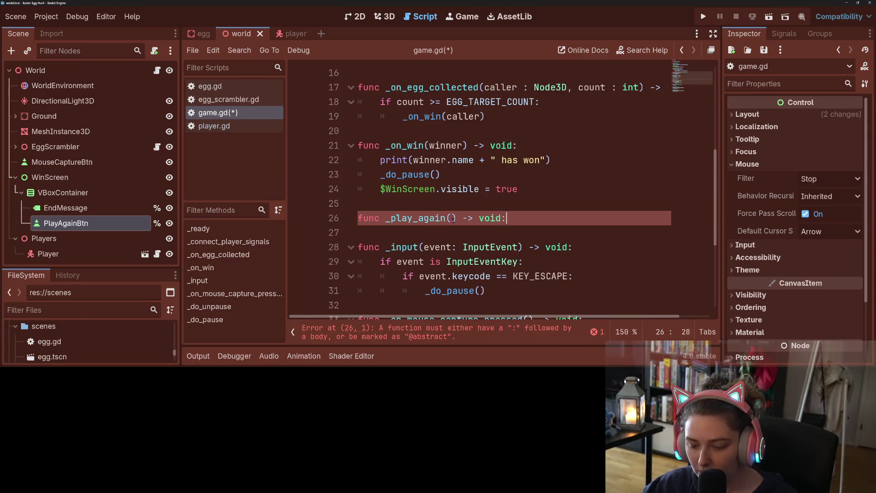
Give _play_again a pass body and save the script
key("Return")
type("pasdd")
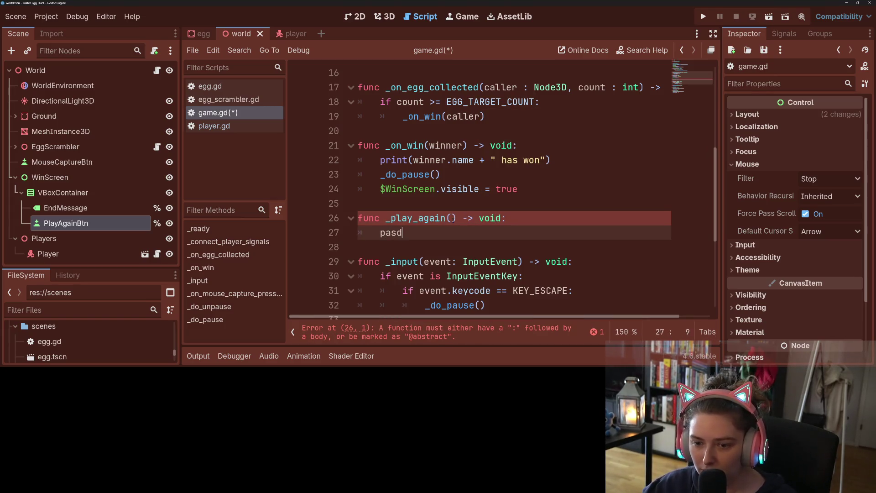
key("BackSpace")
key("BackSpace")
type("s")
left_click(453, 218)
key("ctrl+s")
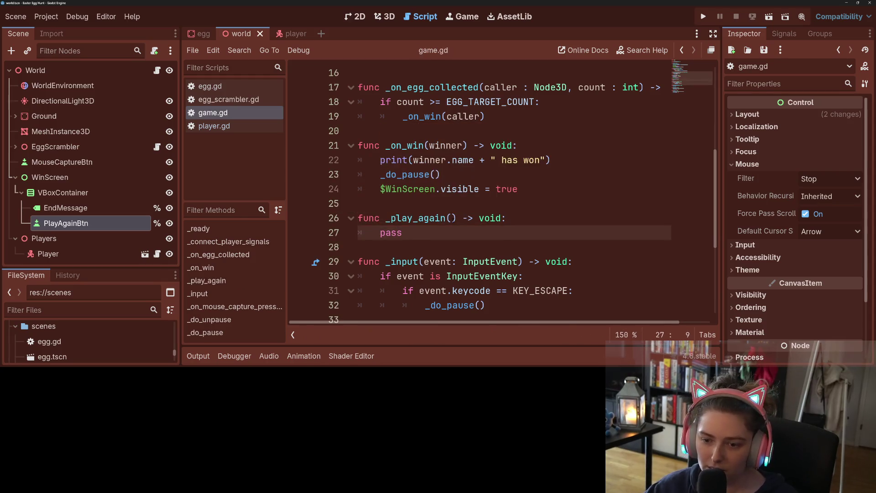
left_click(525, 234)
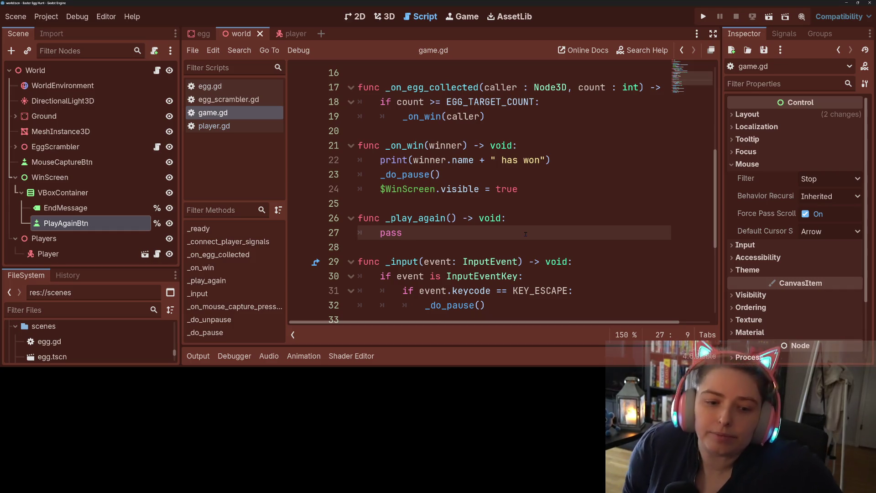
left_click(524, 192)
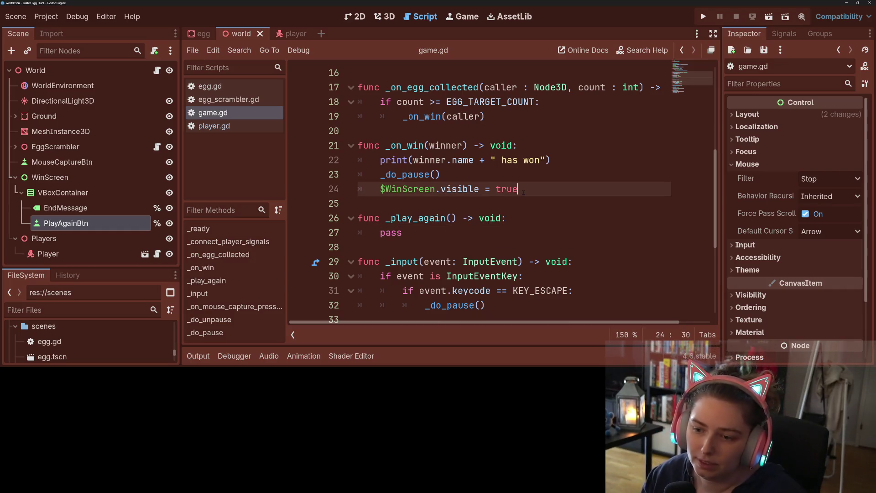
Add %EndMessage.text = winner.name + " won!" at the end of _on_win and save
key("Return")
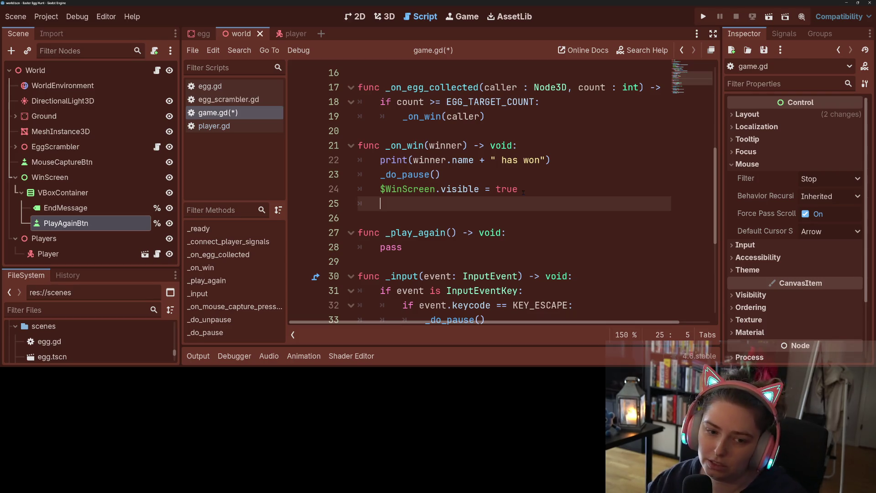
type("%E")
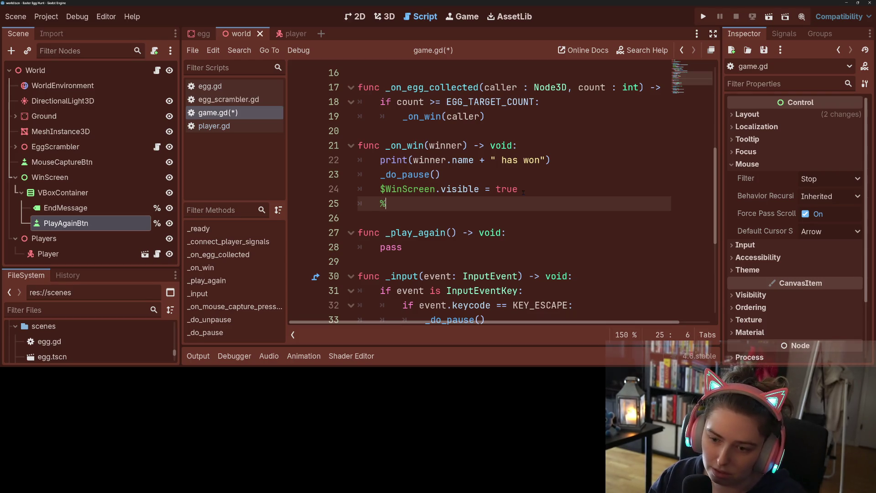
key("Return")
type(".text = ")
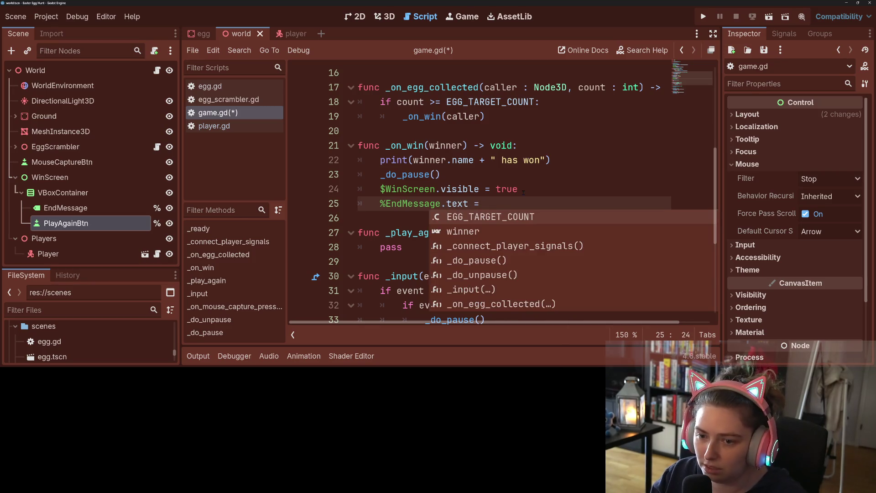
type("wi")
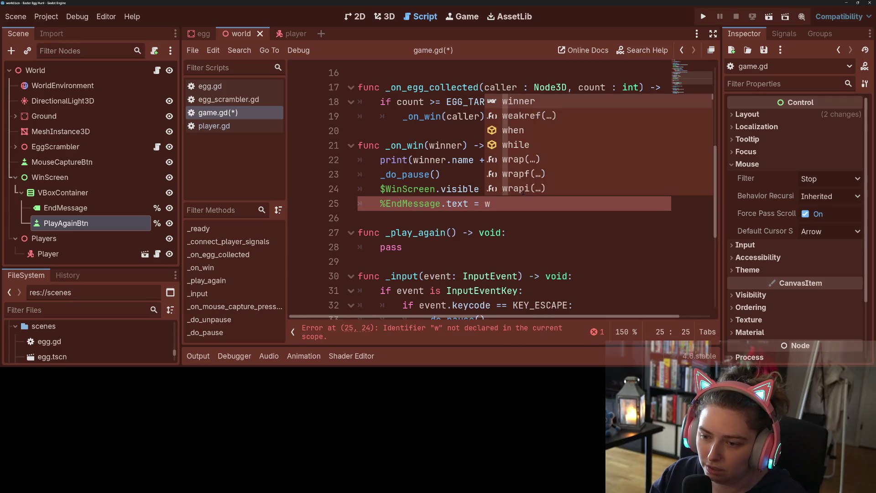
key("Return")
type(".name")
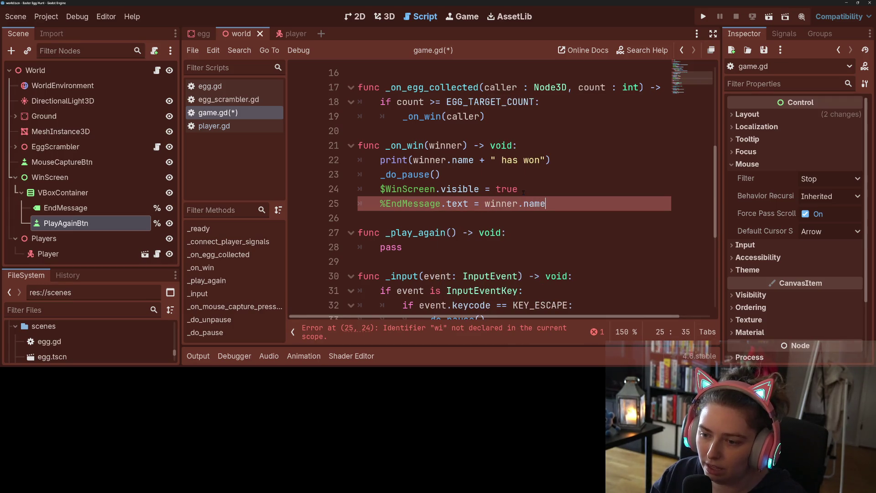
type(" + ")
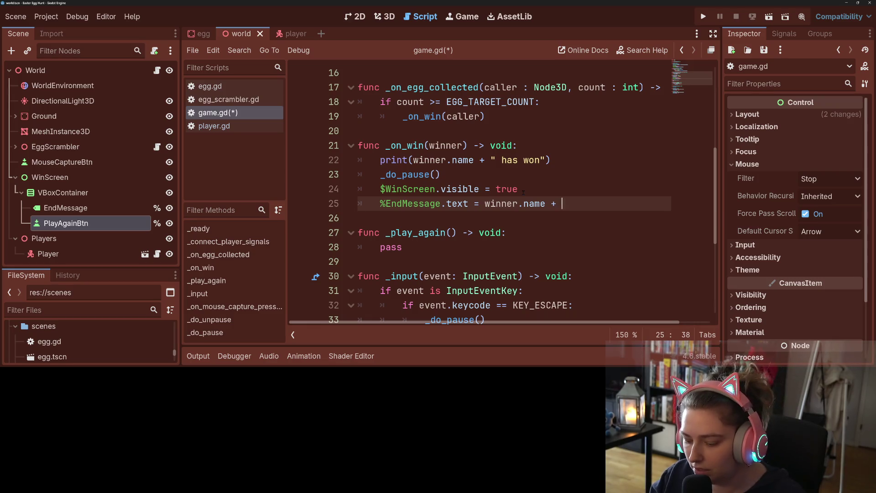
type("\"won")
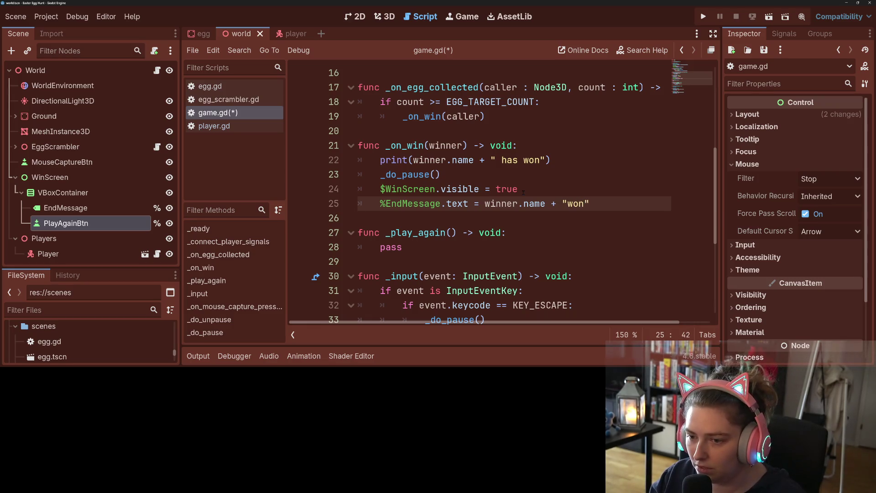
type("!")
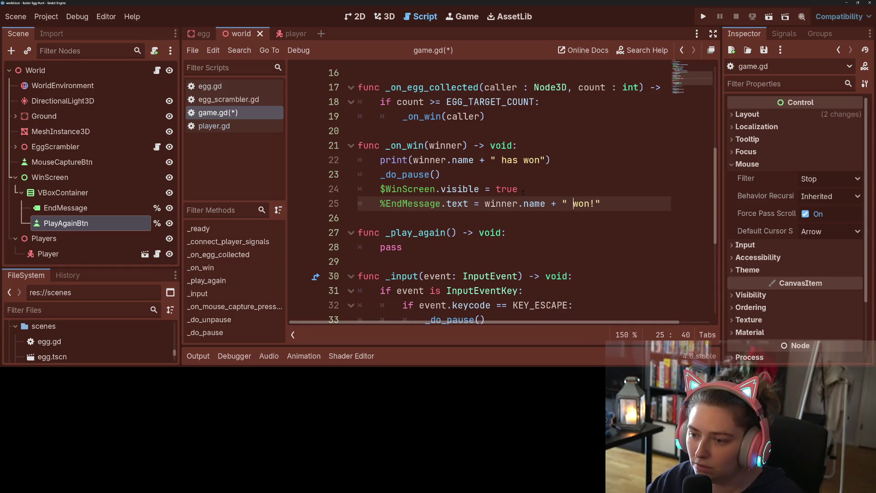
type(" has")
key("ctrl+s")
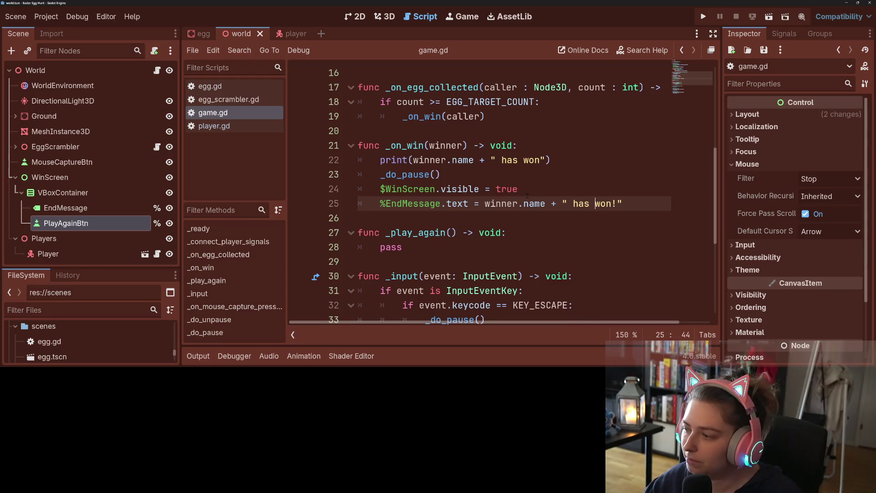
key("BackSpace")
key("BackSpace")
key("BackSpace")
key("ctrl+s")
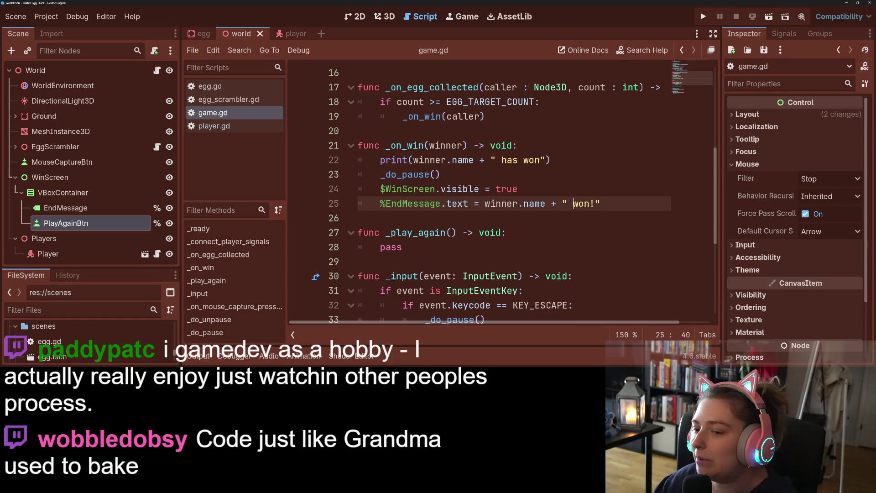
left_click(501, 233)
left_click(497, 241)
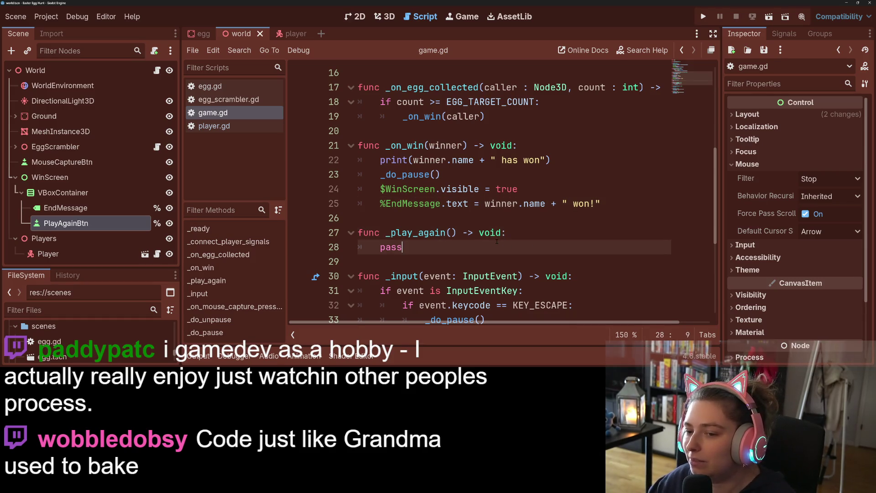
left_click(533, 237)
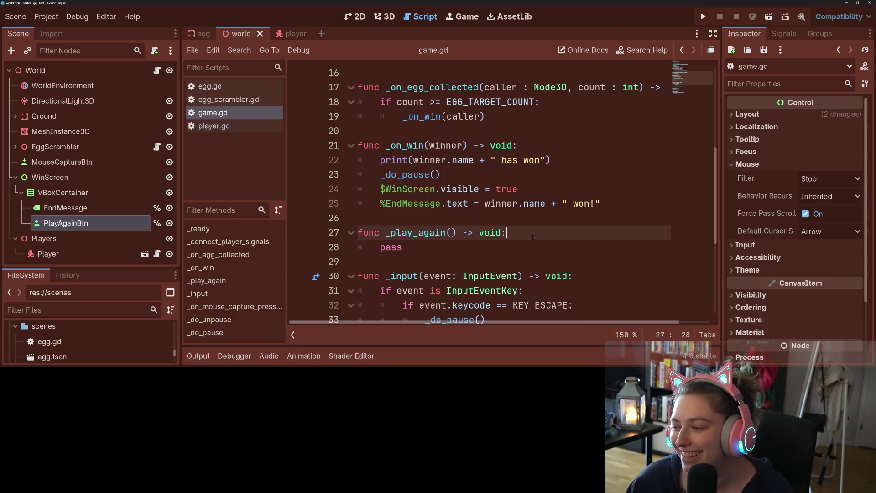
Review the _play_again pass placeholder and the pressed connection on line 10
left_click(455, 247)
double_click(424, 242)
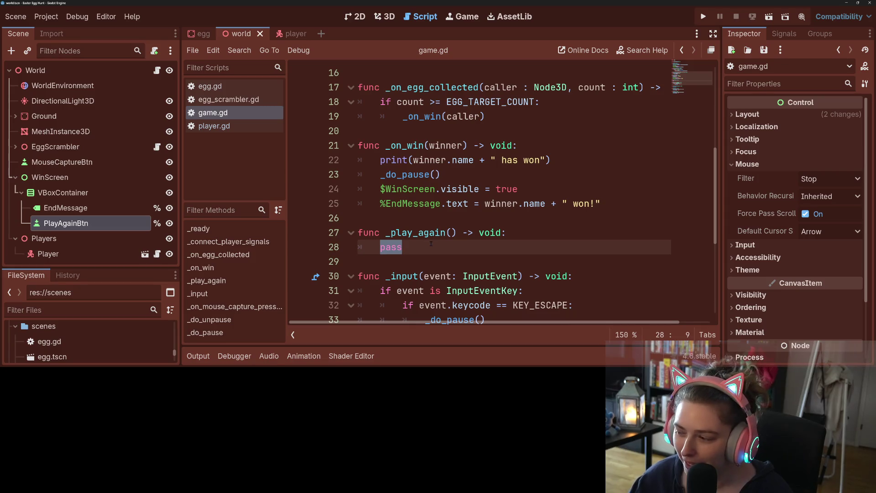
scroll(427, 243, "up", 5)
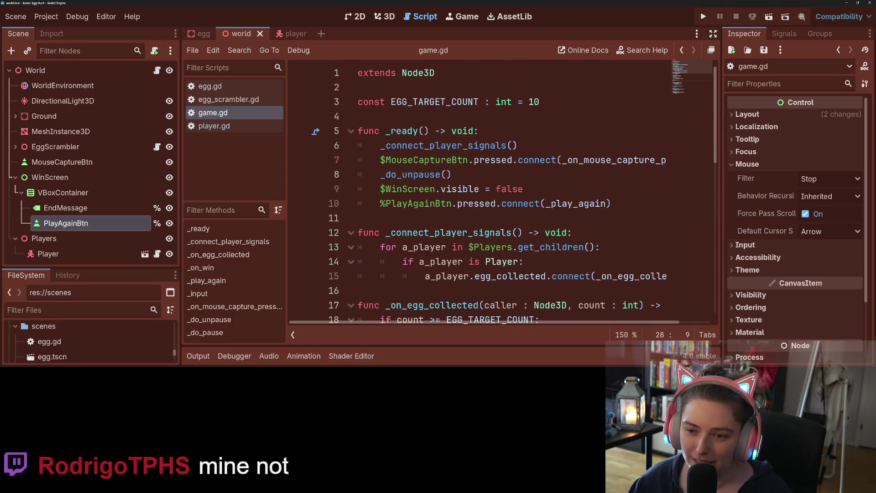
left_click(495, 203)
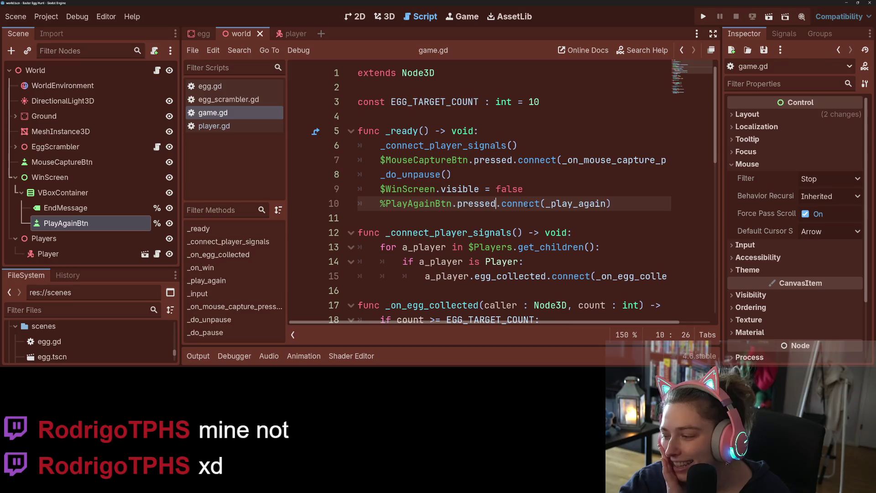
scroll(529, 208, "down", 5)
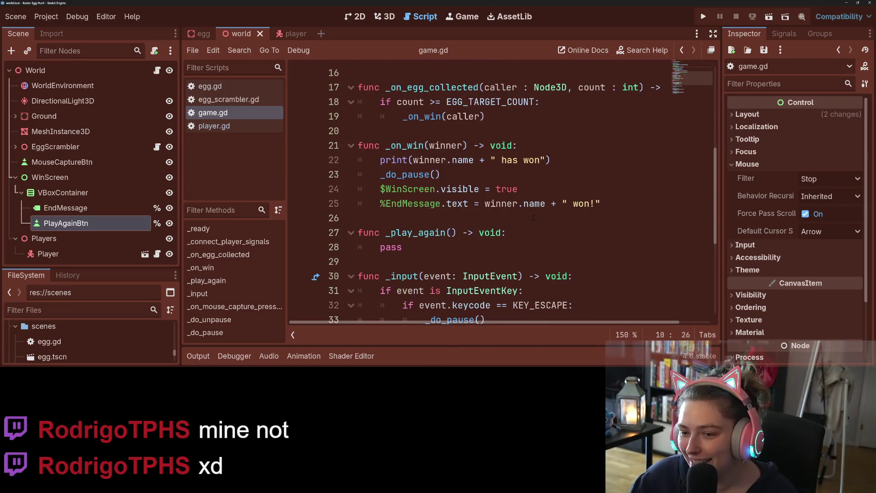
Replace pass with get_tree().reload_current_scene(), save, and run the project
left_click(428, 247)
double_click(428, 248)
type("get")
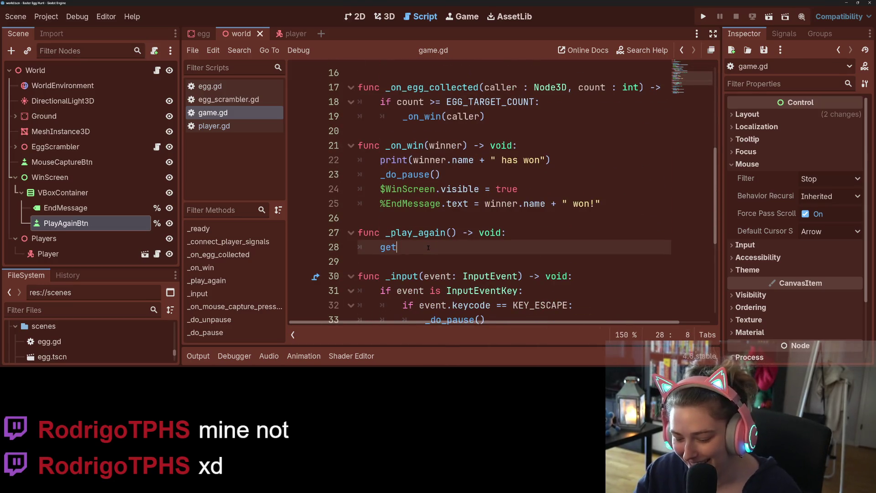
type("_tr")
key("Return")
type(".re")
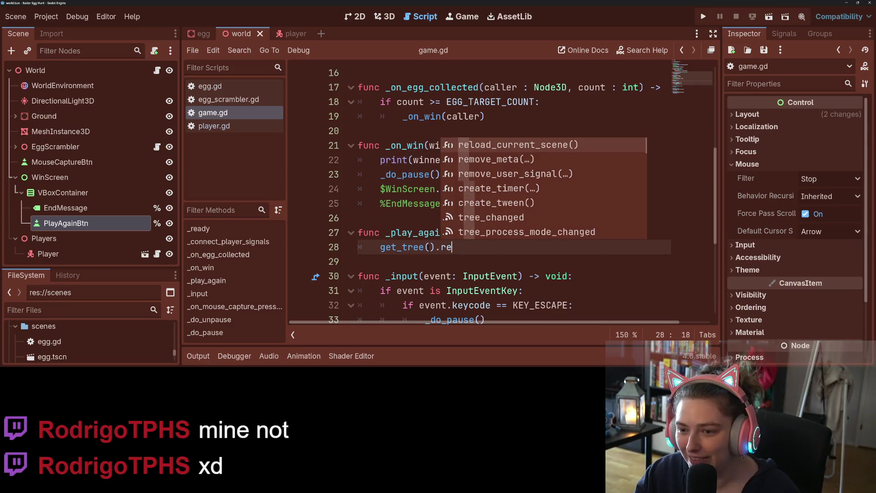
key("Return")
key("ctrl+s")
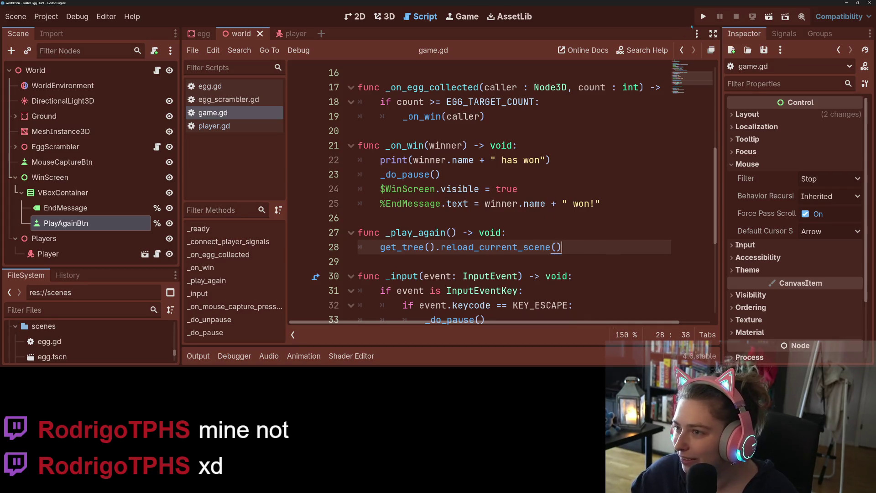
left_click(703, 17)
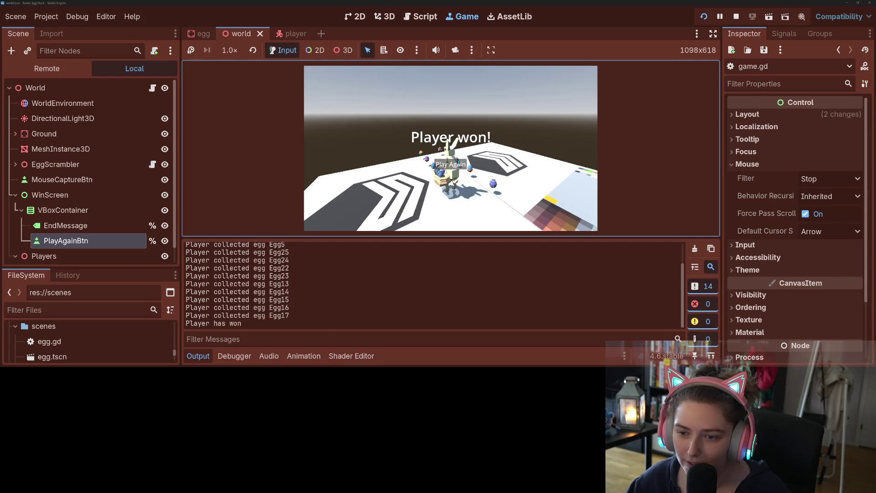
Click Play Again twice on the win screen without effect, then stop the game
left_click(457, 165)
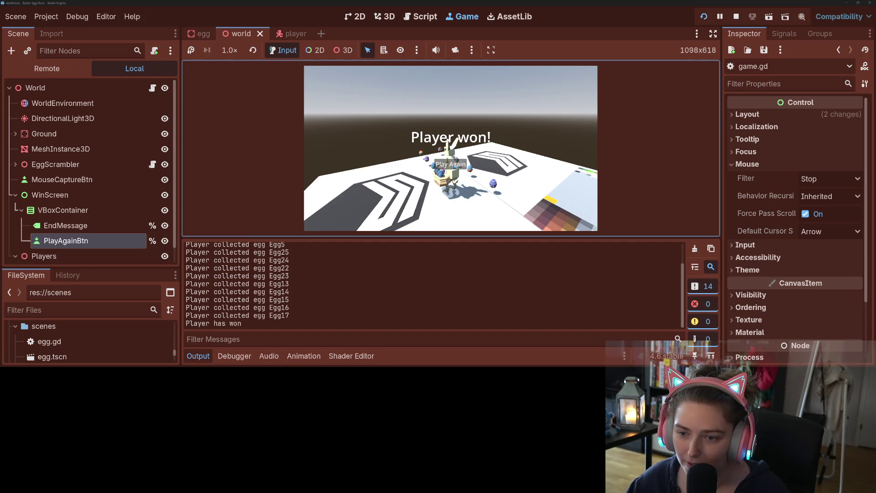
left_click(450, 164)
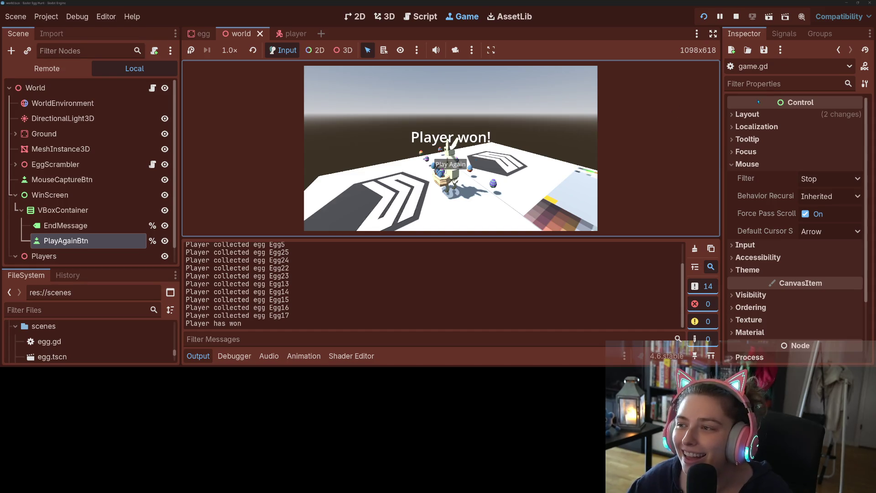
left_click(736, 16)
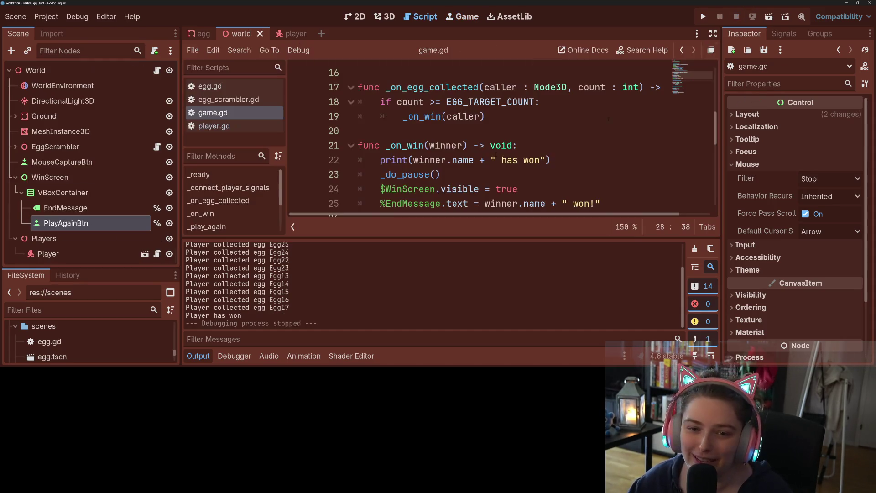
Set the WinScreen node's Process Mode to When Paused and save the scene
scroll(775, 228, "down", 3)
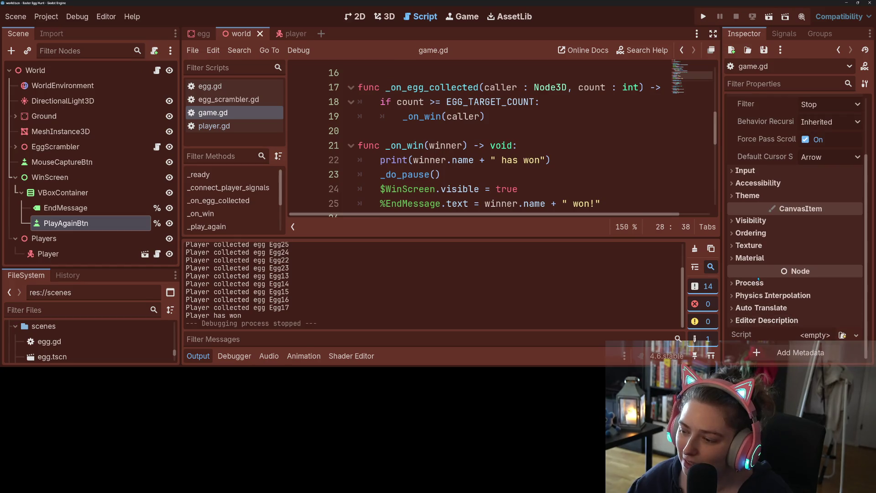
left_click(749, 282)
left_click(821, 297)
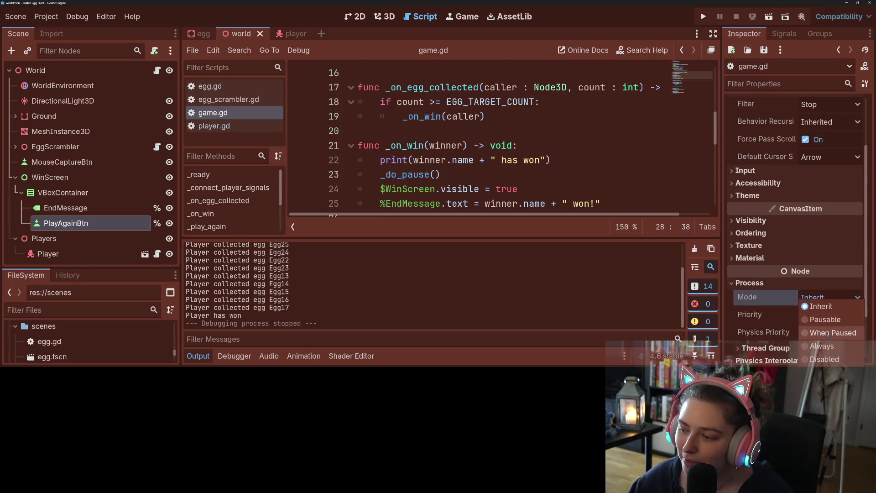
left_click(810, 329)
key("ctrl+s")
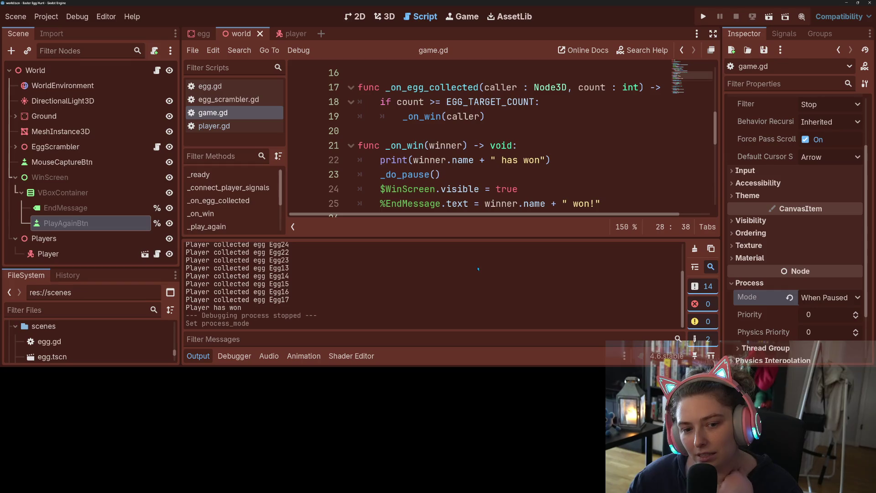
Check PlayAgainBtn's Process settings, then run the project again
left_click(69, 177)
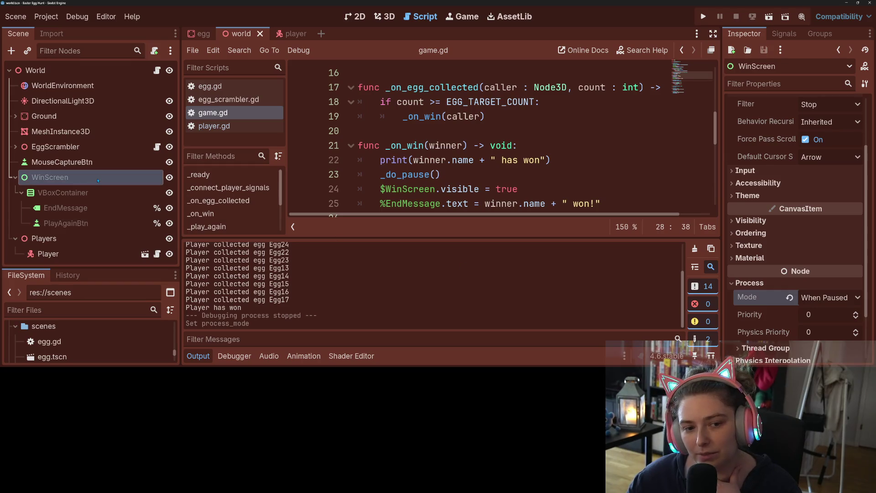
left_click(90, 223)
scroll(799, 287, "down", 3)
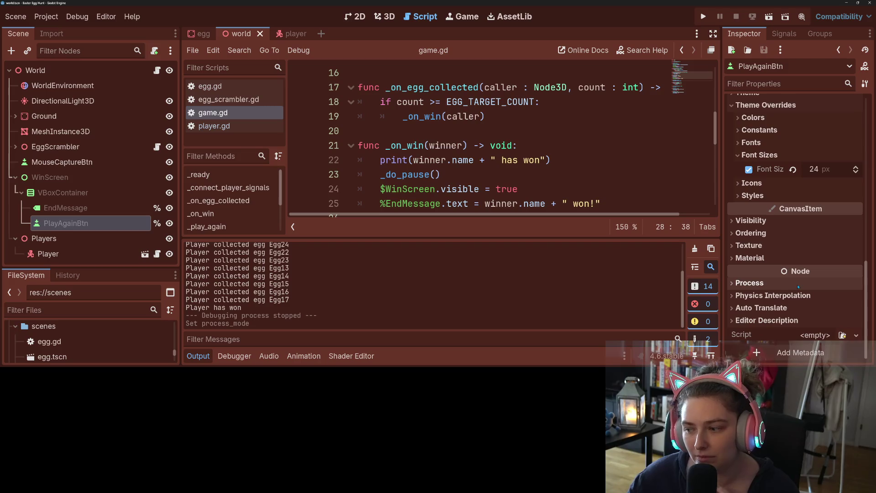
left_click(775, 284)
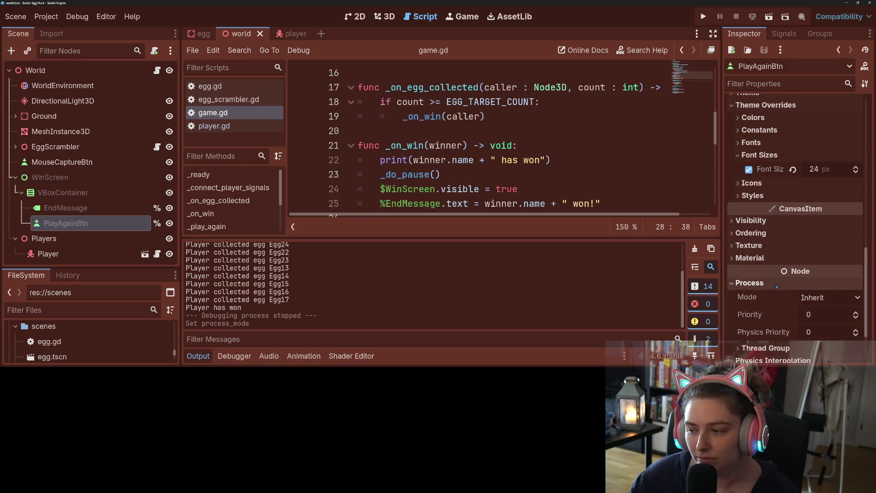
left_click(776, 284)
left_click(84, 177)
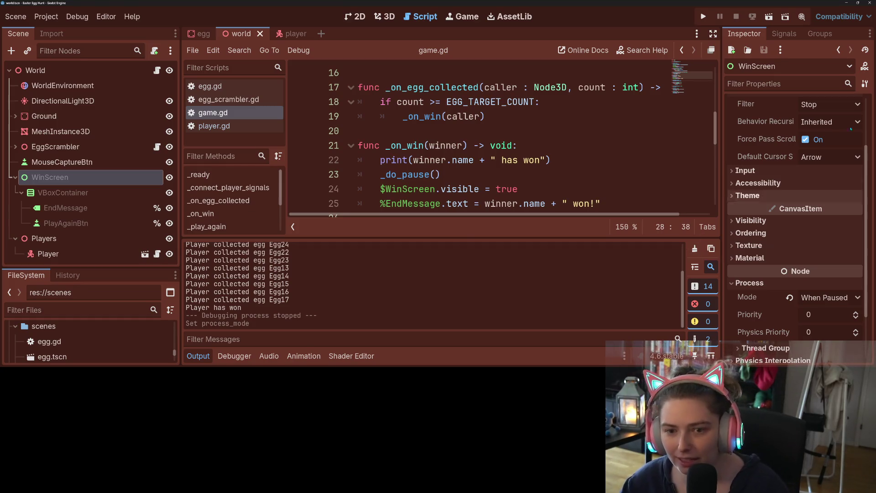
left_click(702, 17)
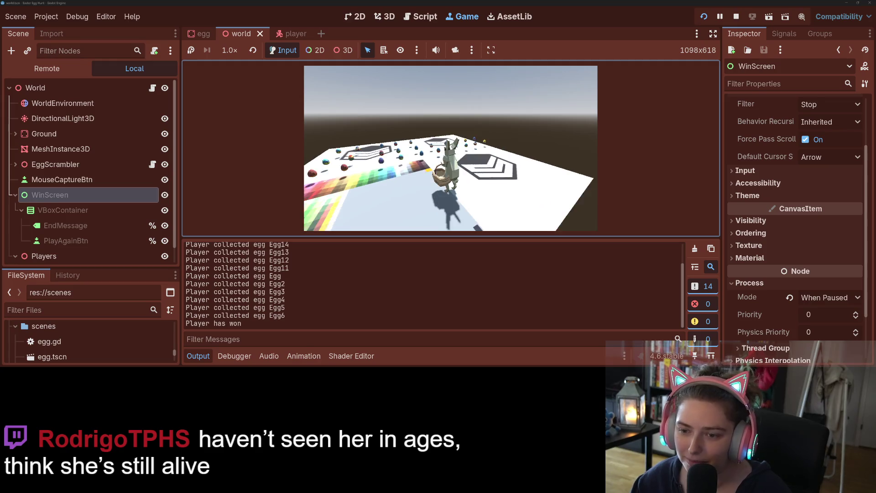
Move the player with W to collect every egg until "Player won!" appears
key("w")
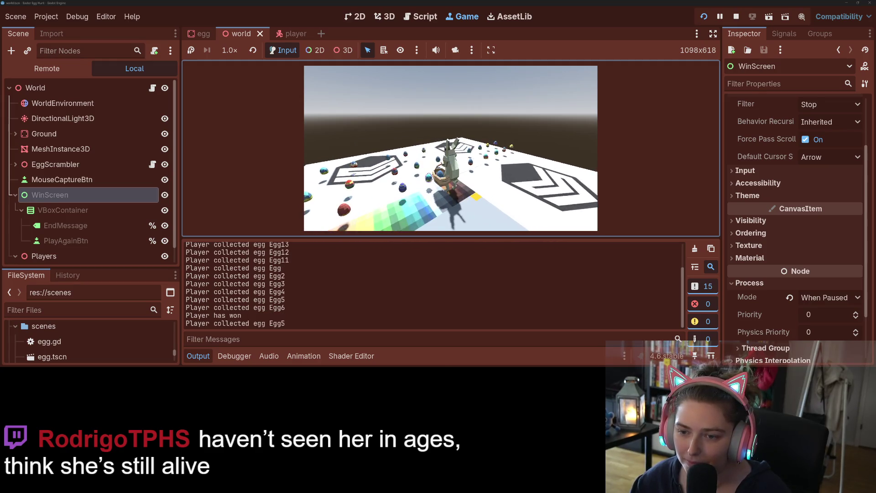
key("w")
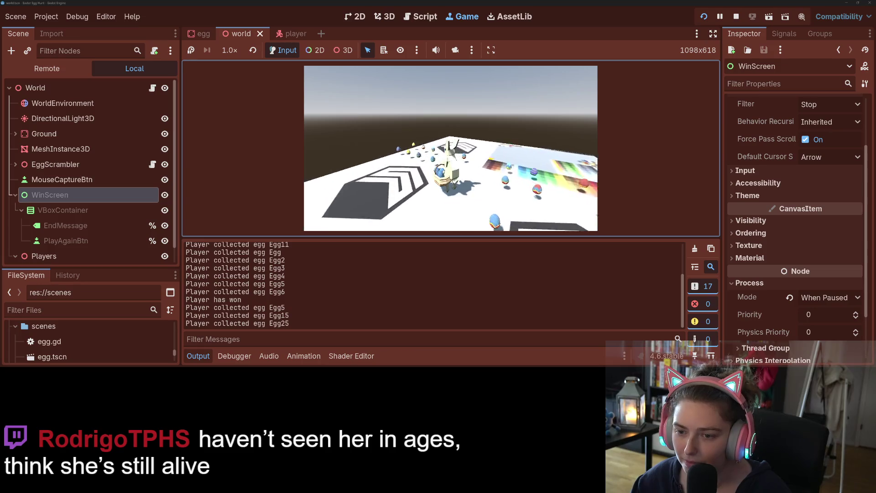
key("w")
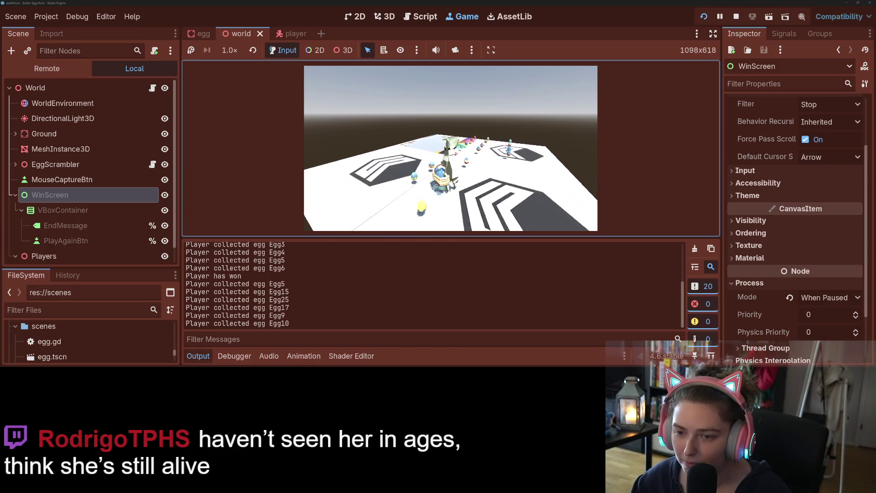
key("w")
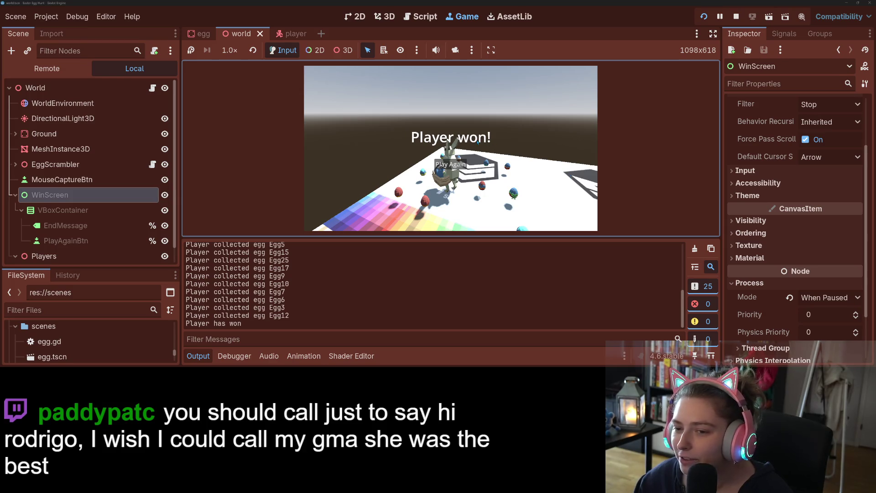
Toggle the Output panel, restart the round with Play Again, then stop the game
left_click(198, 355)
key("alt+j")
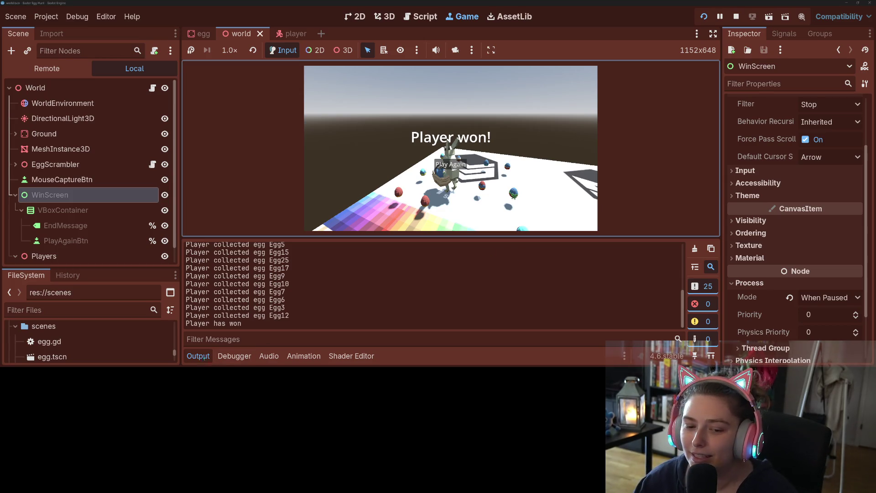
left_click(198, 356)
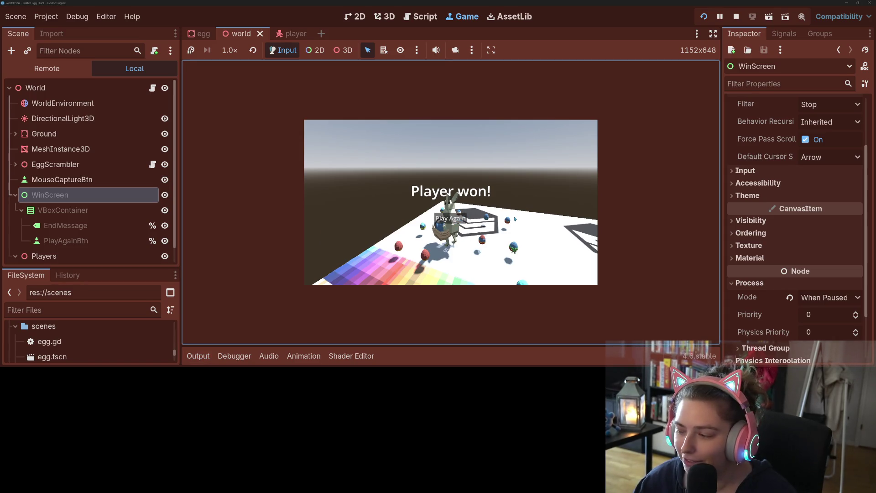
left_click(451, 219)
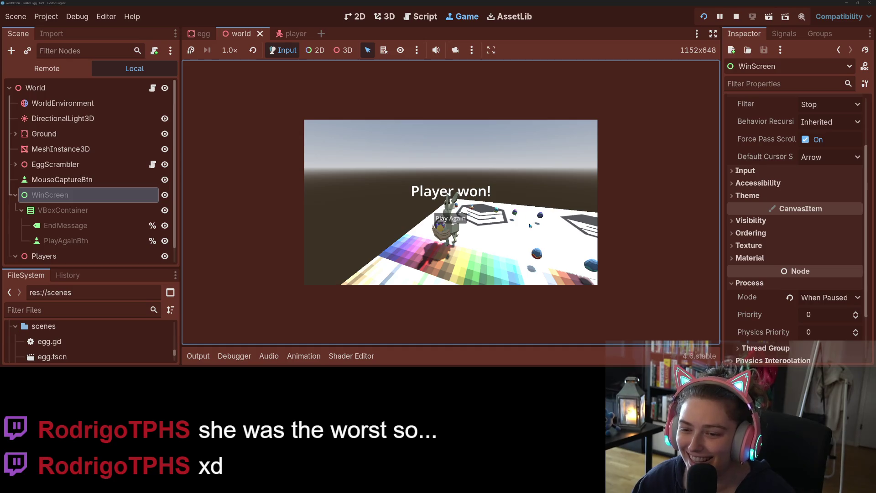
left_click(736, 16)
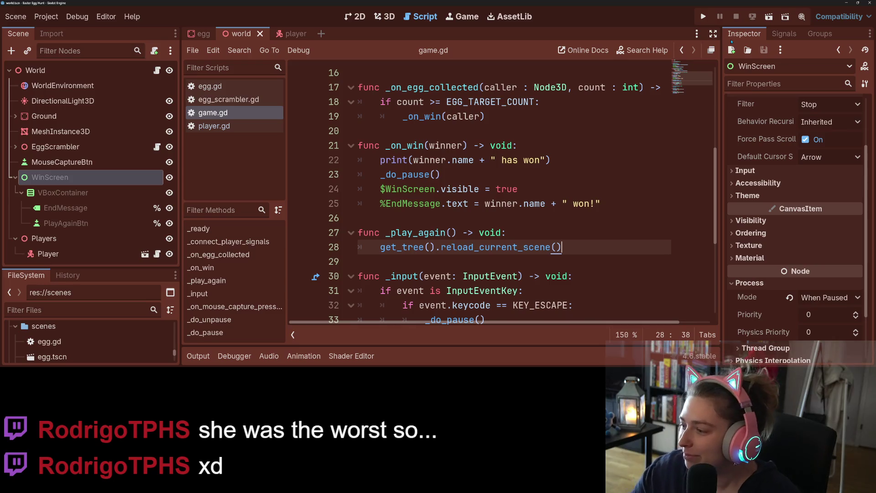
Cut the _do_unpause() call from line 8 of _ready
left_click(508, 263)
scroll(506, 269, "down", 4)
scroll(502, 279, "up", 9)
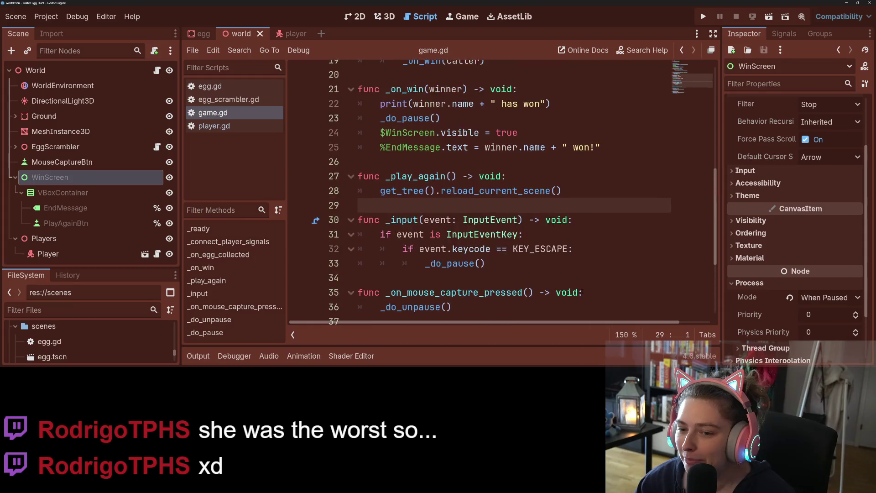
scroll(581, 291, "down", 2)
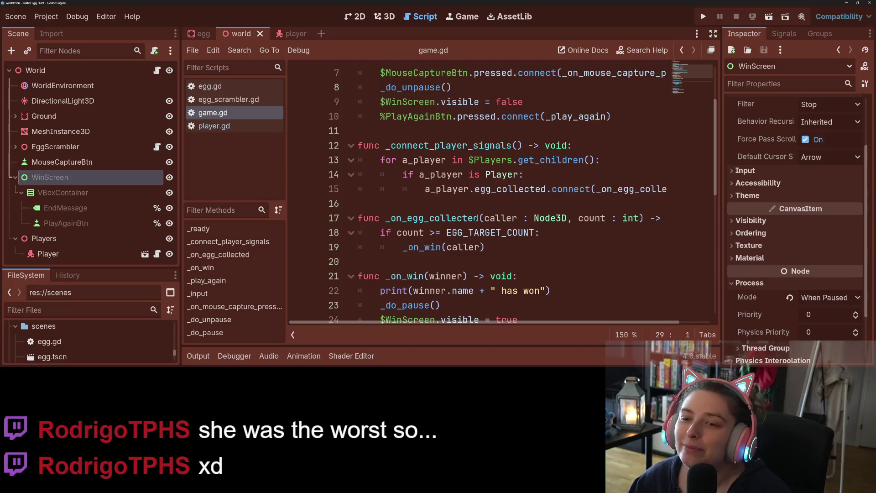
scroll(456, 191, "up", 2)
left_click_drag(451, 175, 358, 174)
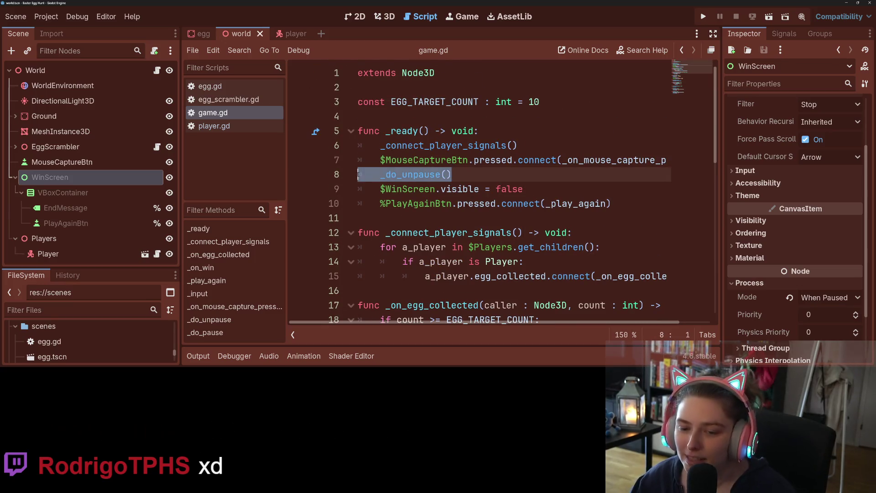
key("ctrl+x")
Paste _do_unpause() after the PlayAgainBtn connect line, fix indentation, remove the blank line, and save
left_click(629, 203)
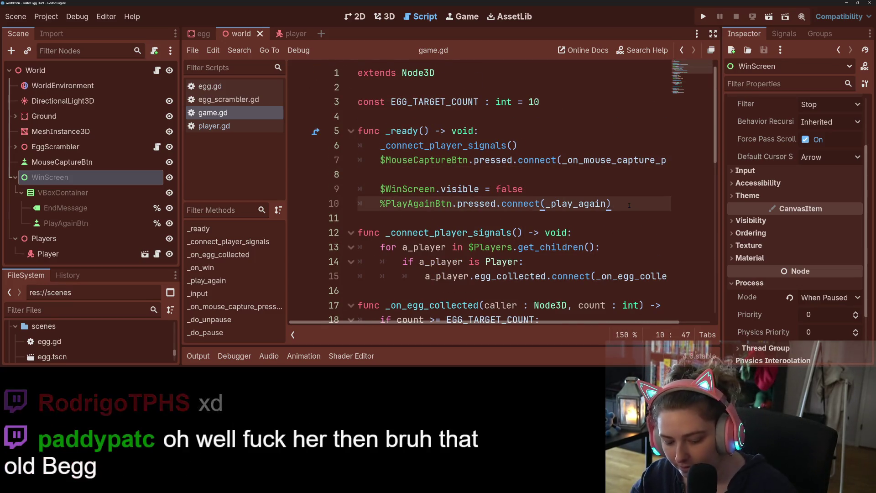
key("Return")
key("ctrl+v")
key("shift+Tab")
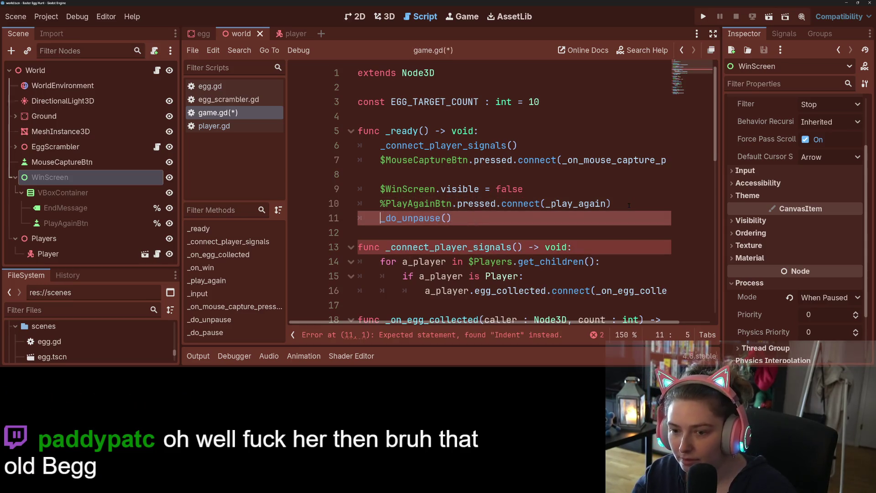
key("Up")
key("Home")
key("Up")
key("Up")
key("BackSpace")
key("ctrl+s")
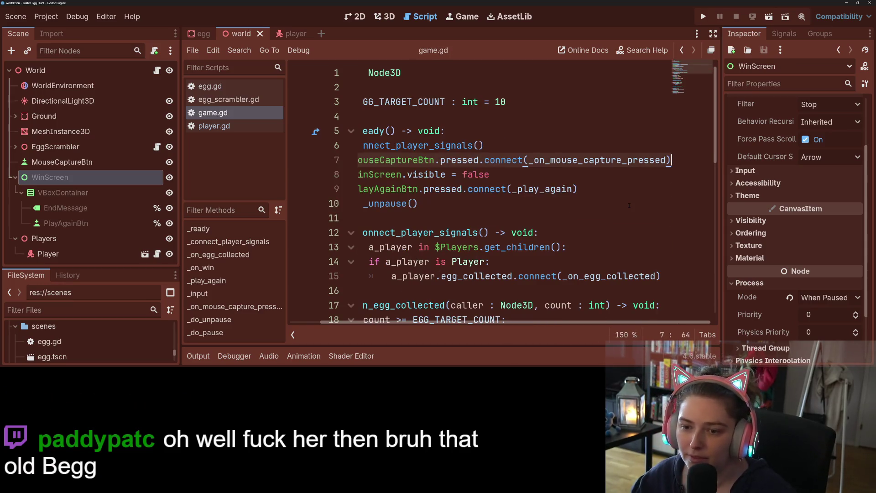
Check the relocated _do_unpause() line and run the project to test it
scroll(468, 219, "left", 3)
left_click(467, 218)
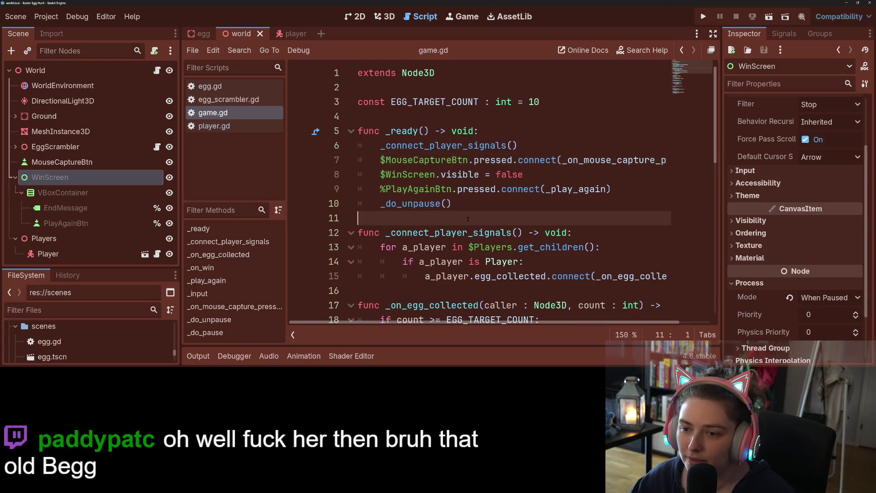
scroll(474, 223, "down", 2)
scroll(540, 204, "up", 2)
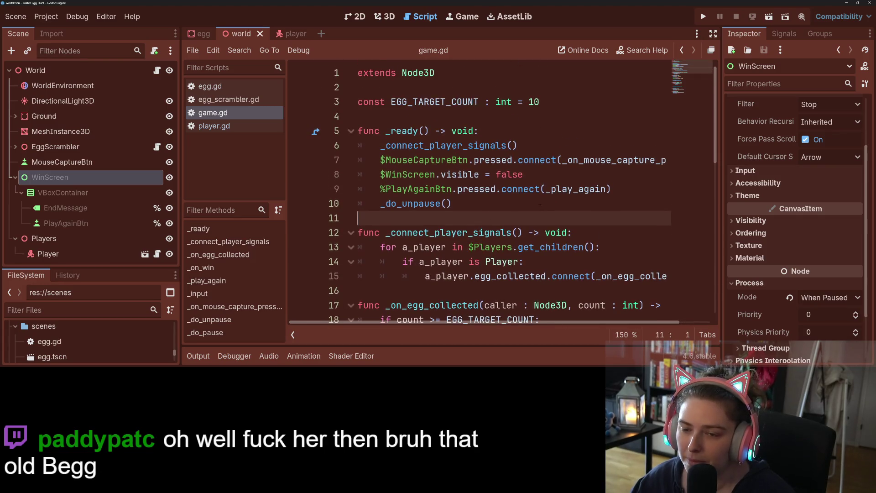
left_click(545, 206)
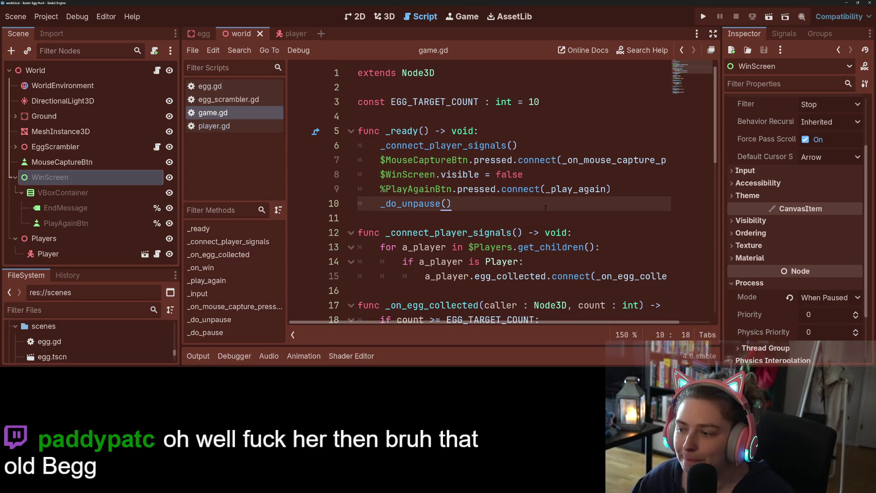
left_click(702, 16)
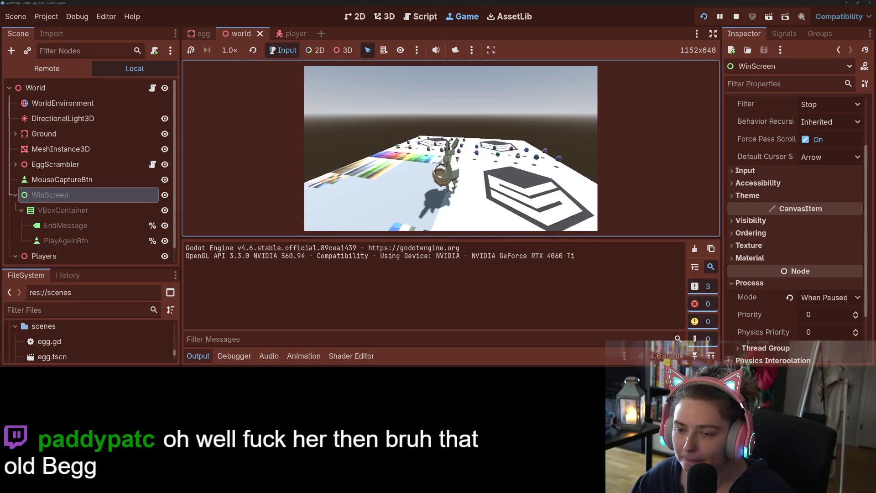
Stop the test run and collapse the Output panel so more of game.gd is visible
left_click(734, 20)
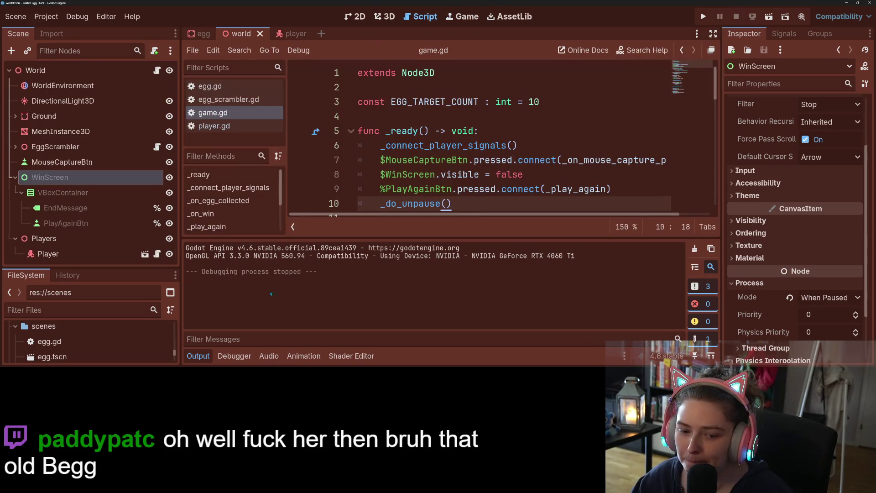
left_click(198, 355)
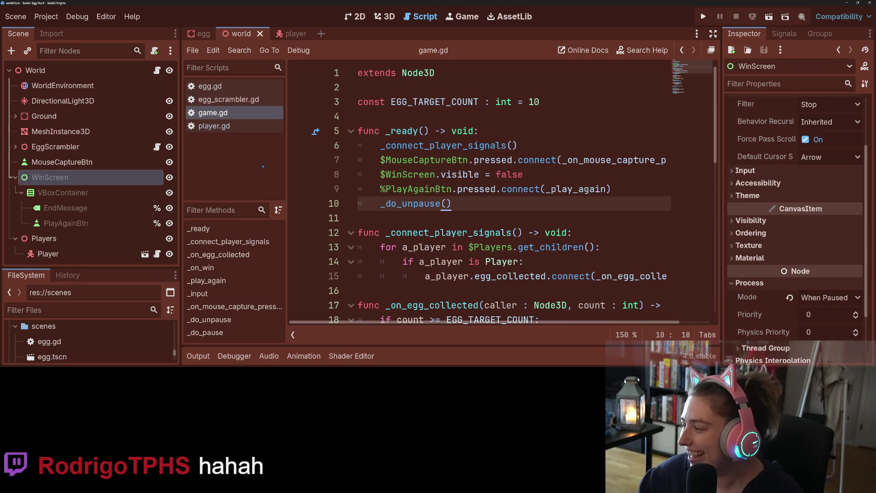
left_click(14, 178)
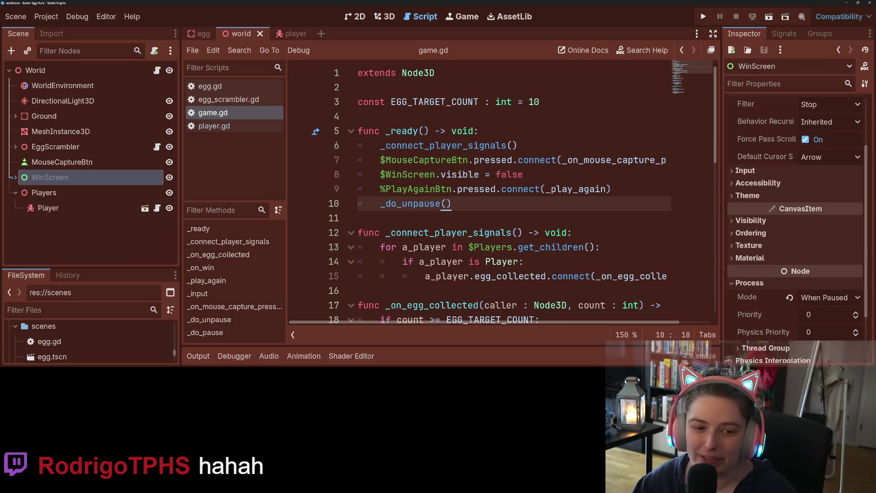
Collapse the WinScreen branch and view its You Won! layout in the 2D workspace
left_click(14, 177)
left_click(12, 177)
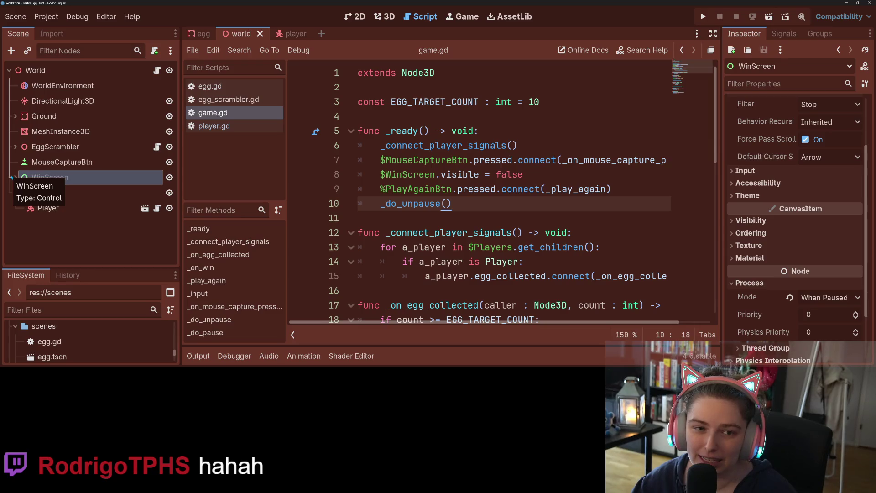
left_click(356, 16)
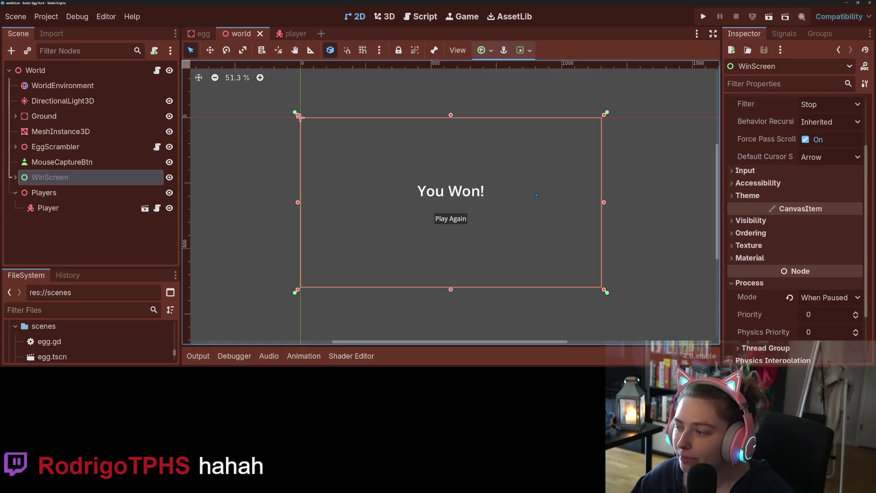
Return to game.gd and scroll down past the players loop
left_click(424, 17)
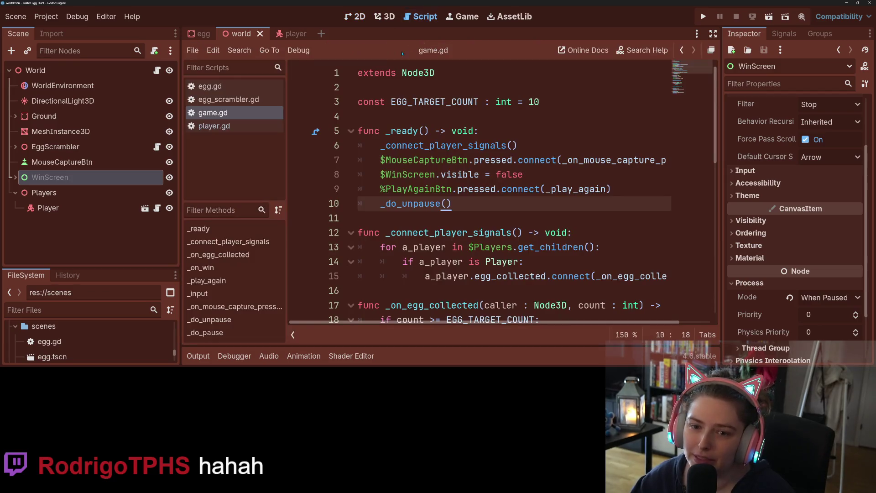
left_click(473, 246)
scroll(473, 247, "down", 4)
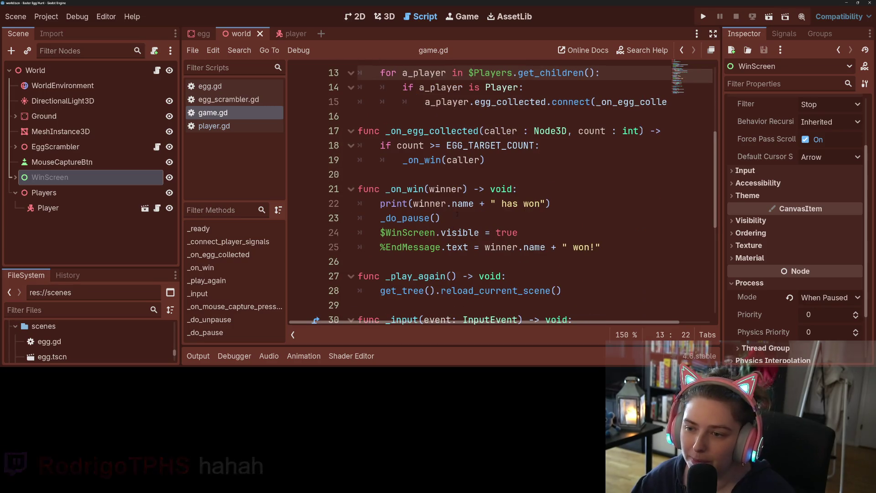
Look over the EGG_TARGET_COUNT and _on_win code in game.gd, dismissing the winner info popup
double_click(483, 145)
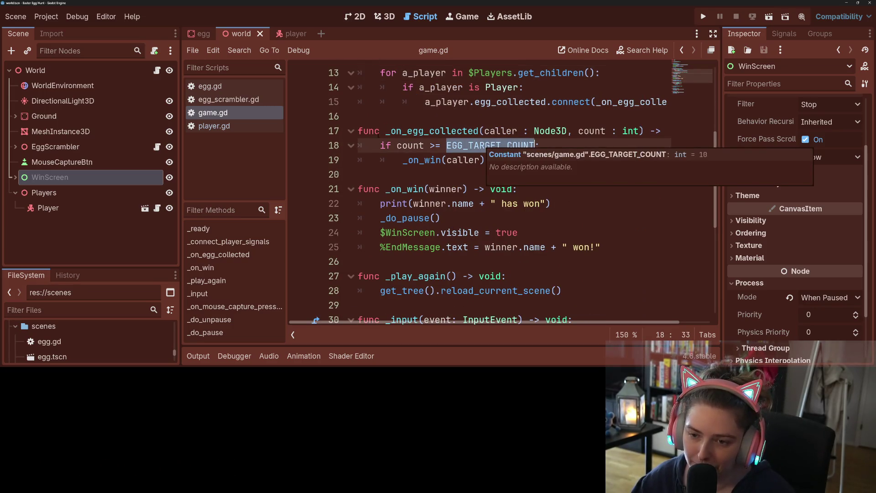
left_click(396, 161)
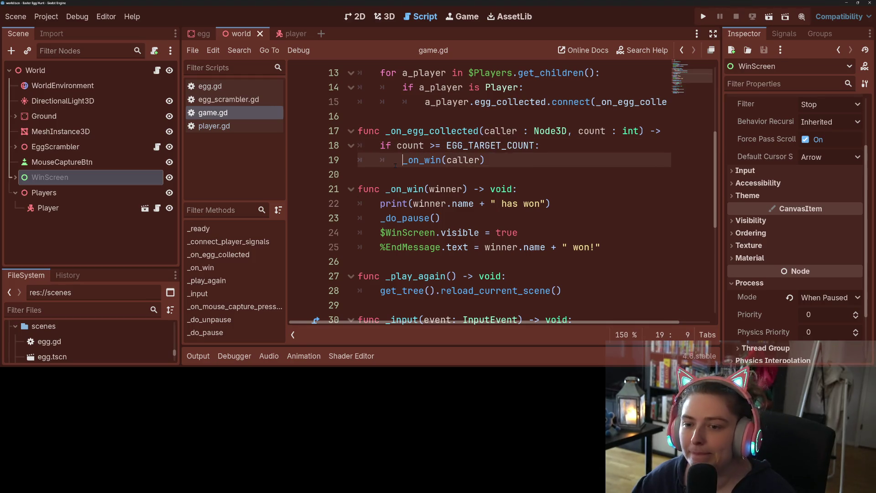
left_click(396, 173)
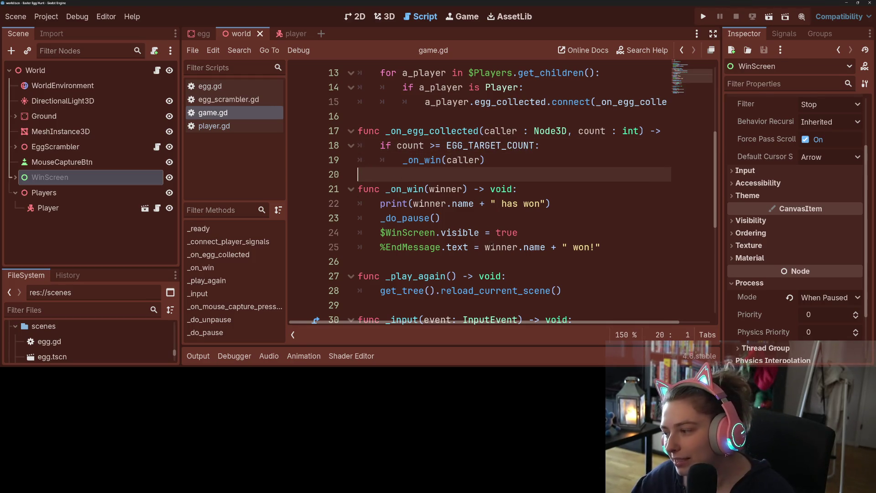
mouse_move(496, 245)
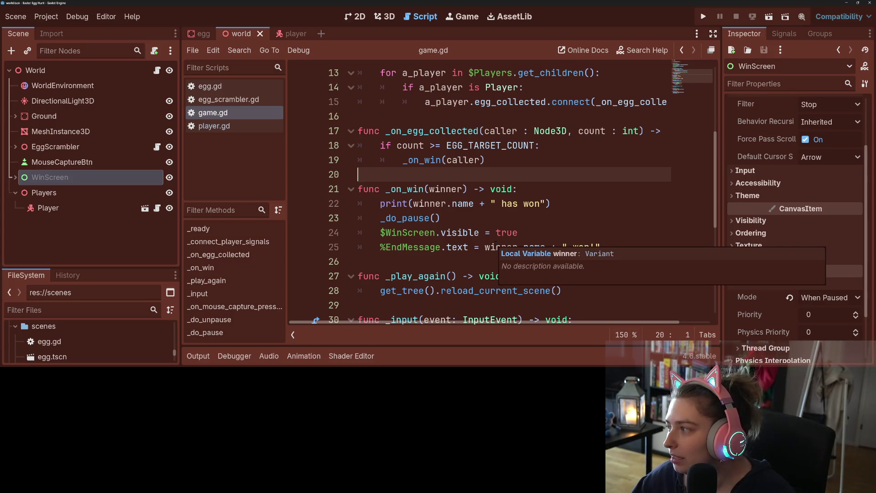
left_click(476, 213)
scroll(477, 212, "up", 4)
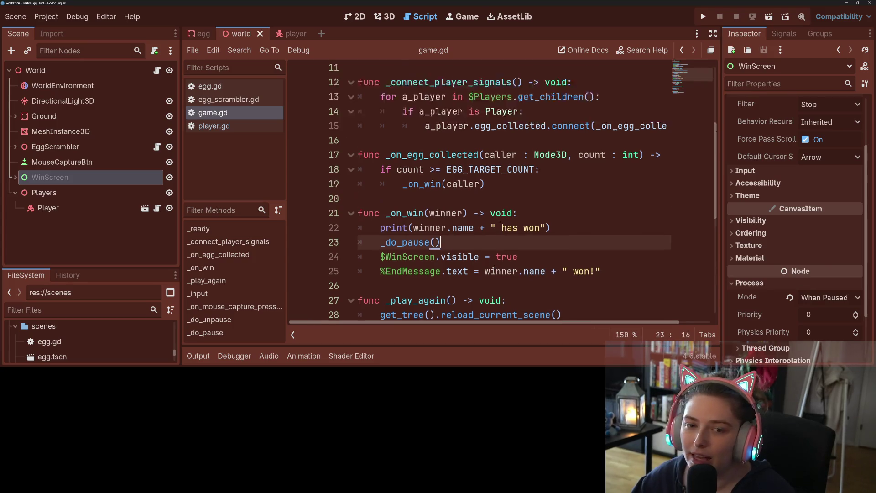
left_click(150, 72)
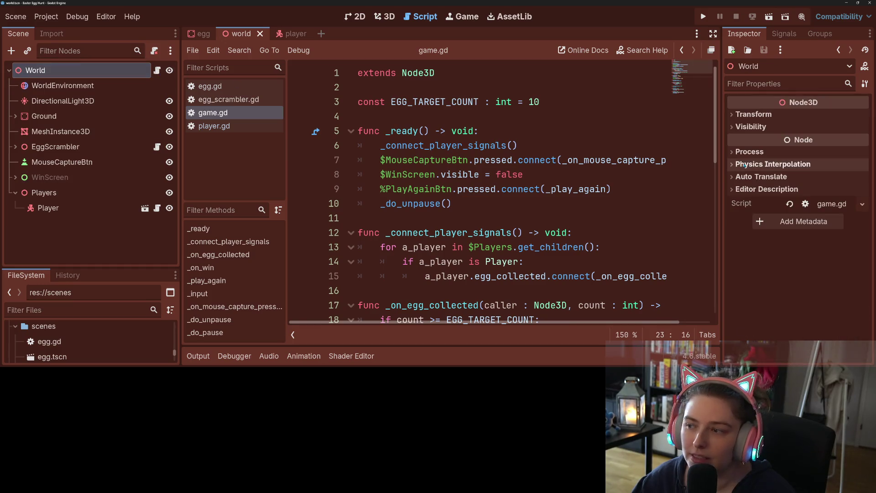
left_click(463, 121)
key("Return")
key("Return")
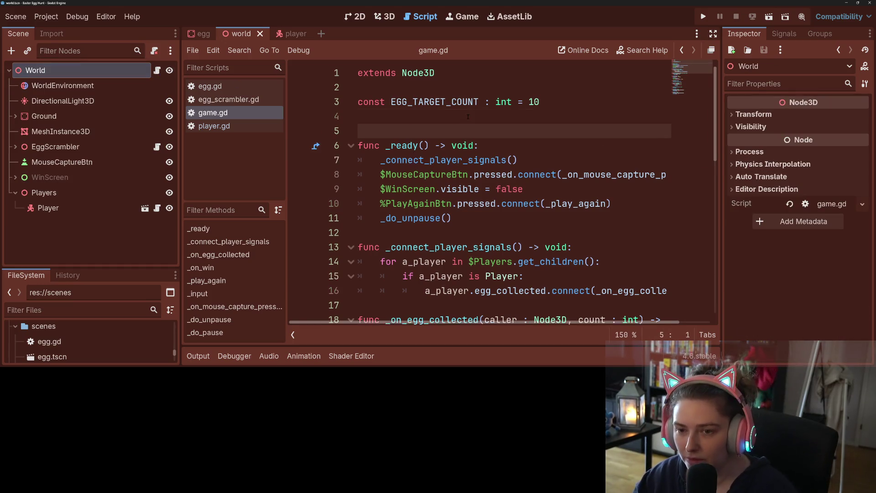
key("Up")
type("@e")
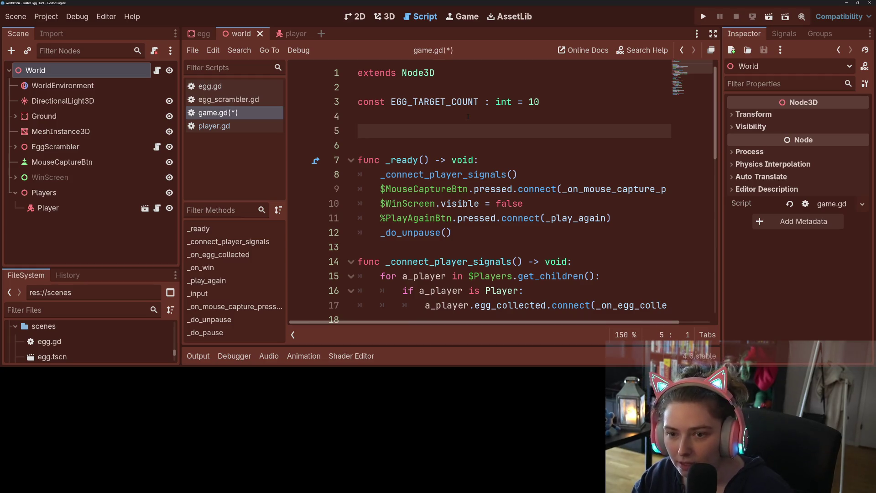
type("xport var ")
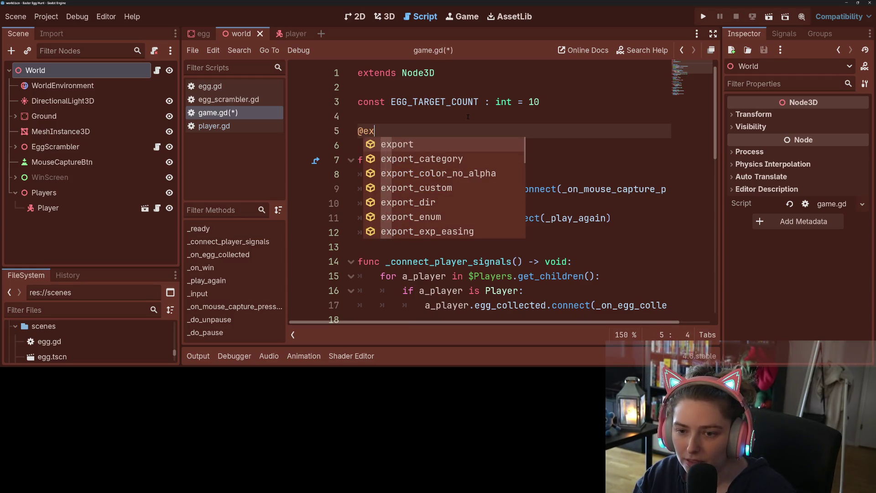
type("is")
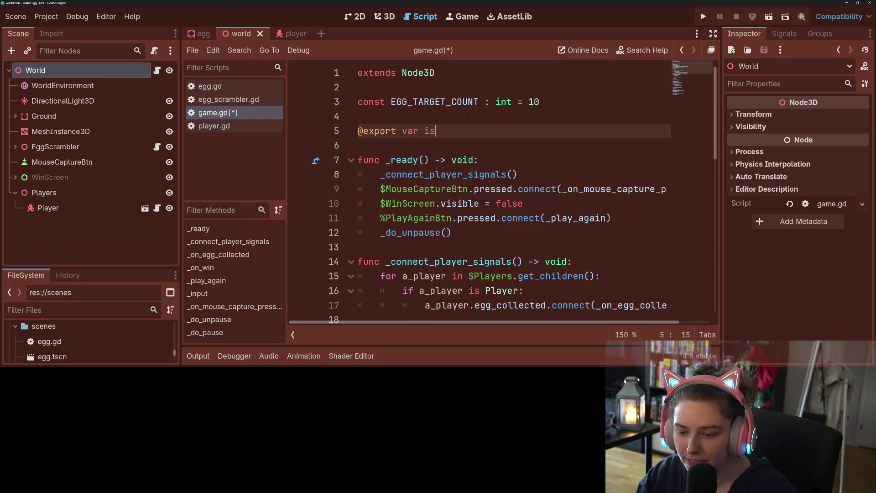
key("BackSpace")
key("BackSpace")
type("tim")
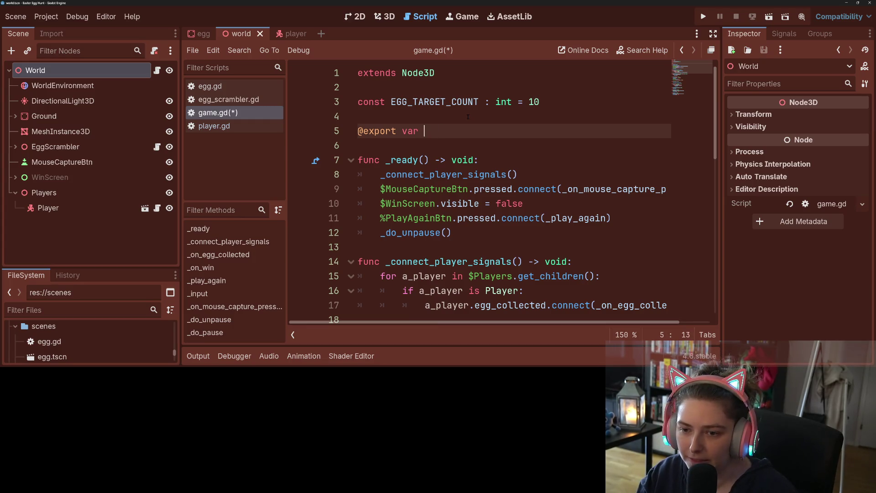
type("er_mode")
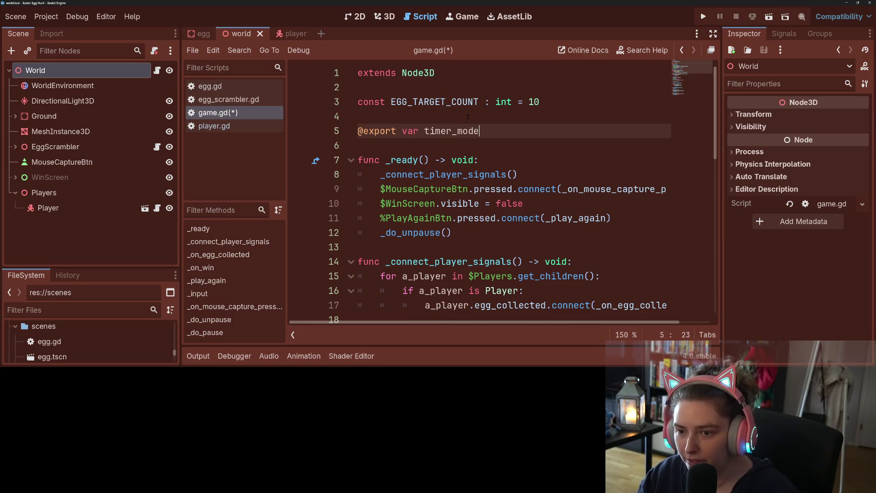
type(" : bool = ")
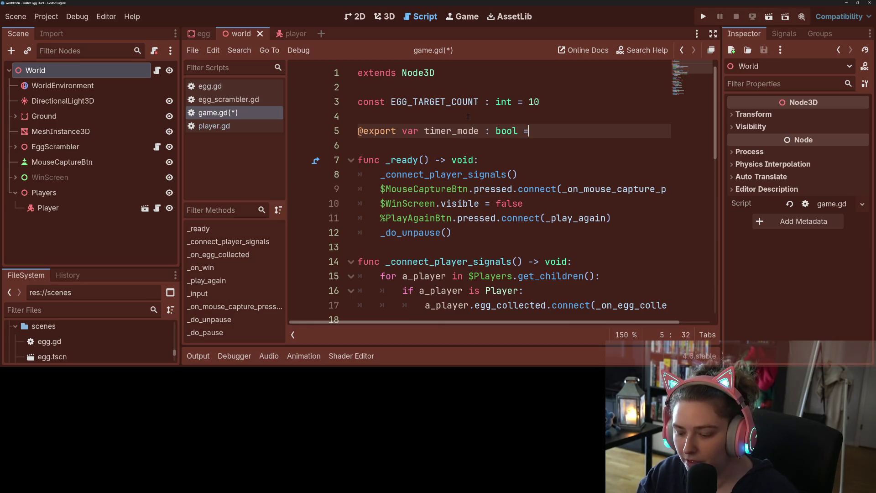
type("true")
key("ctrl+s")
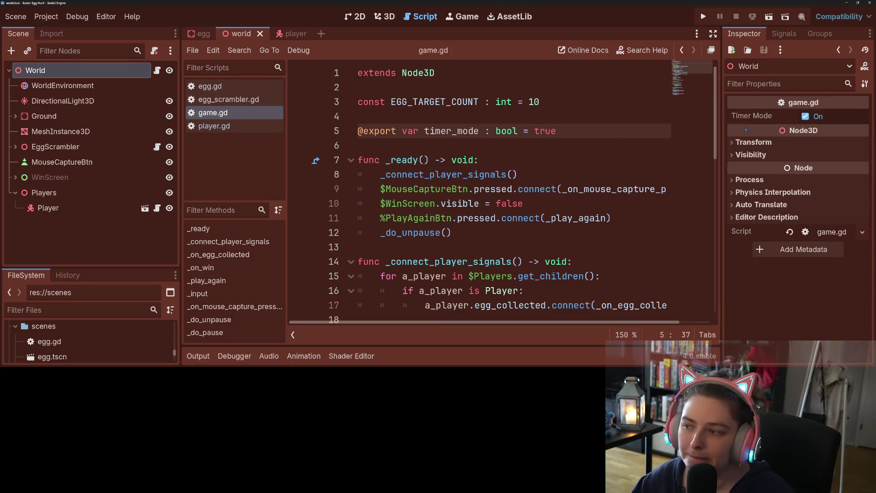
double_click(447, 131)
scroll(424, 207, "down", 4)
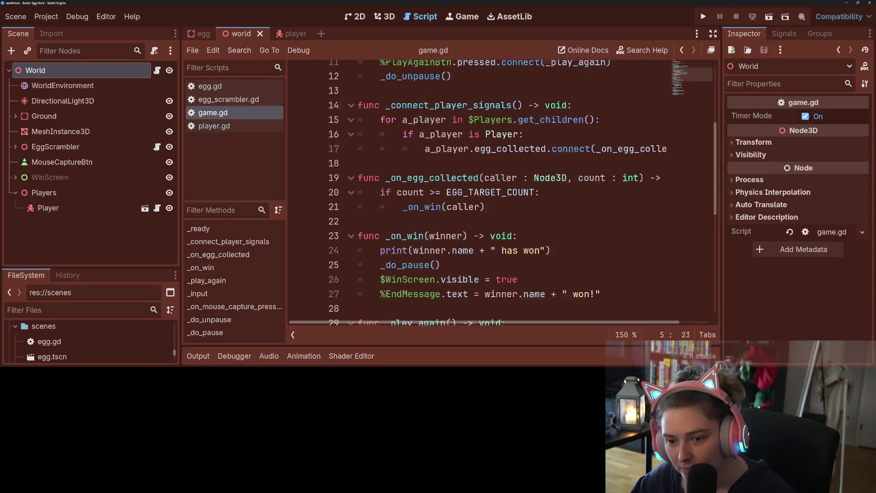
Inspect the _on_egg_collected and _connect_player_signals functions in game.gd
double_click(436, 159)
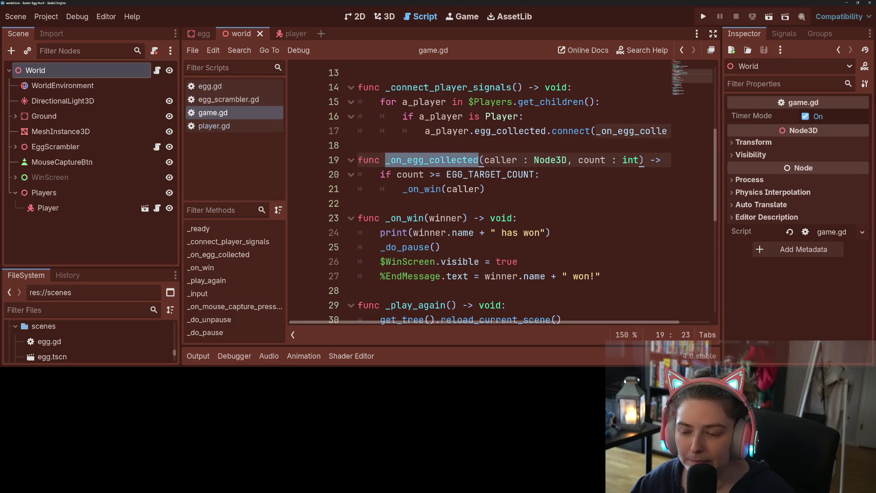
scroll(479, 192, "up", 2)
scroll(431, 213, "up", 1)
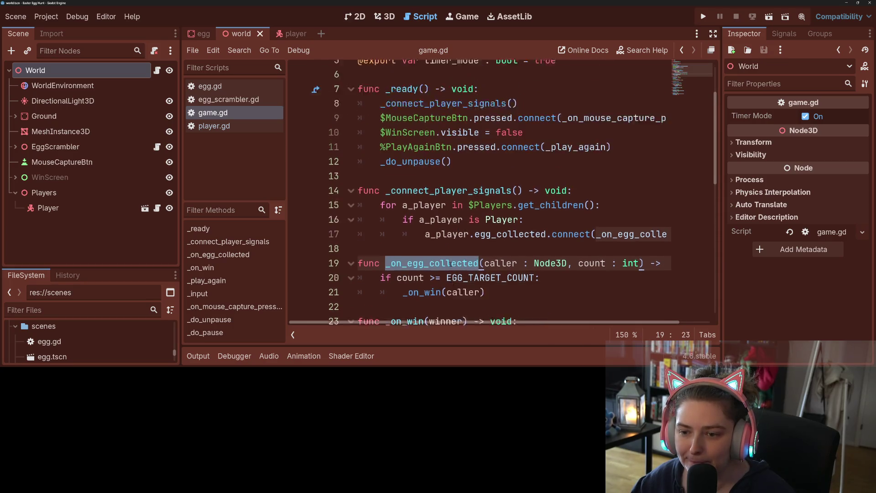
left_click(430, 218)
double_click(431, 218)
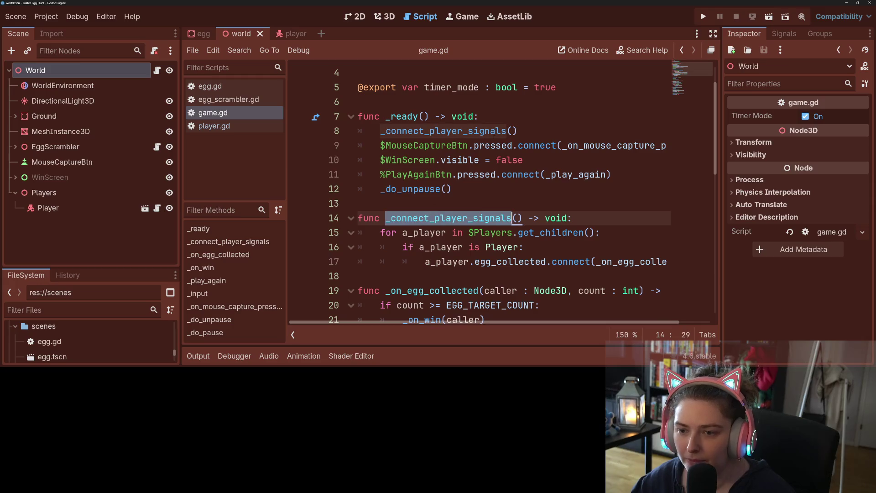
Put the _connect_player_signals() call in _ready under 'if not timer_mode:' and save
left_click(519, 113)
key("Return")
type("if not timer_mode:")
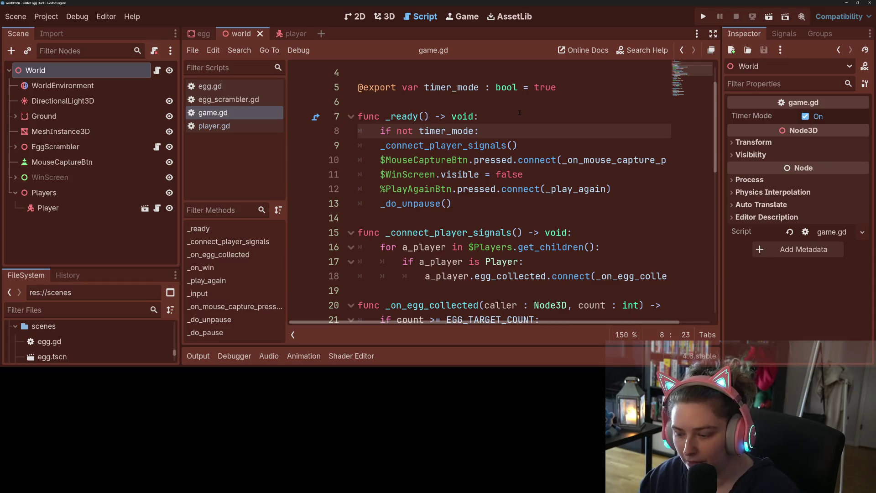
key("Down")
key("Home")
key("Tab")
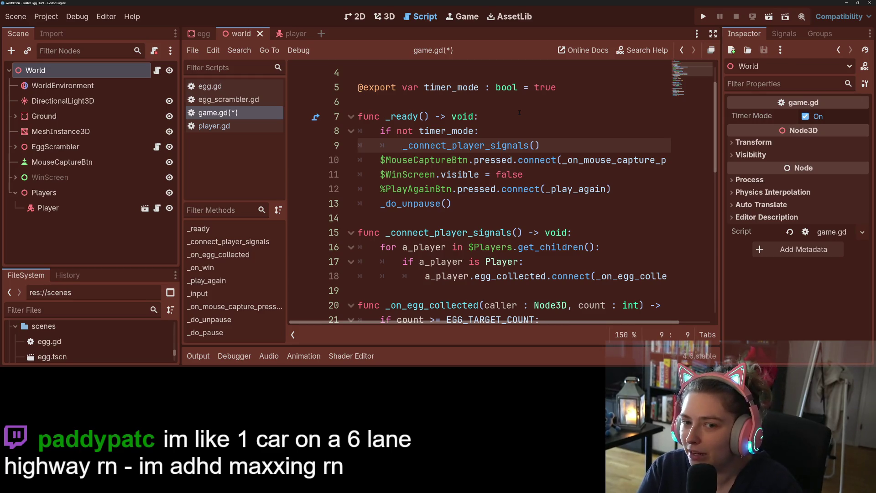
left_click(519, 113)
key("ctrl+s")
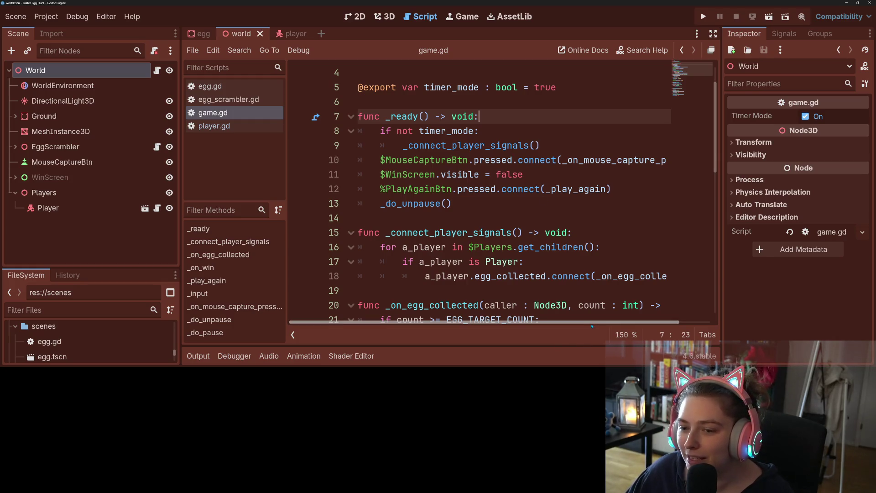
scroll(400, 129, "down", 1)
scroll(401, 129, "up", 2)
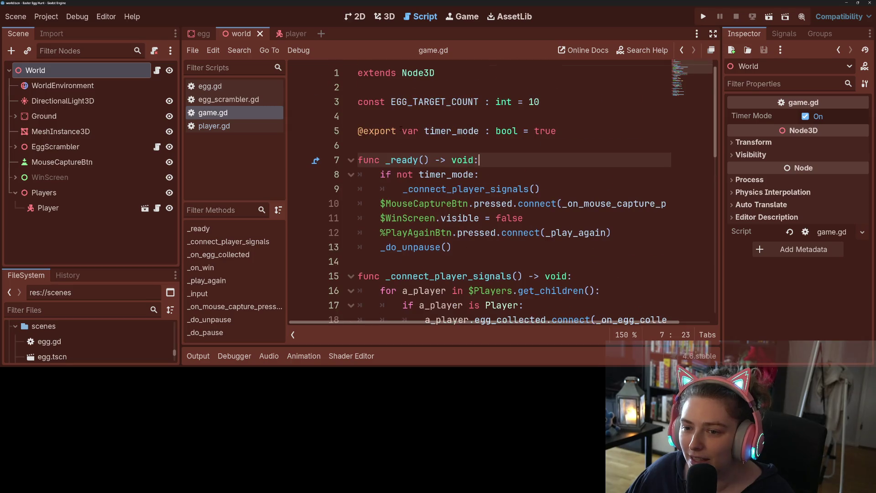
Review the timer_mode check and _connect_player_signals call on lines 8–9
double_click(460, 189)
scroll(462, 193, "down", 1)
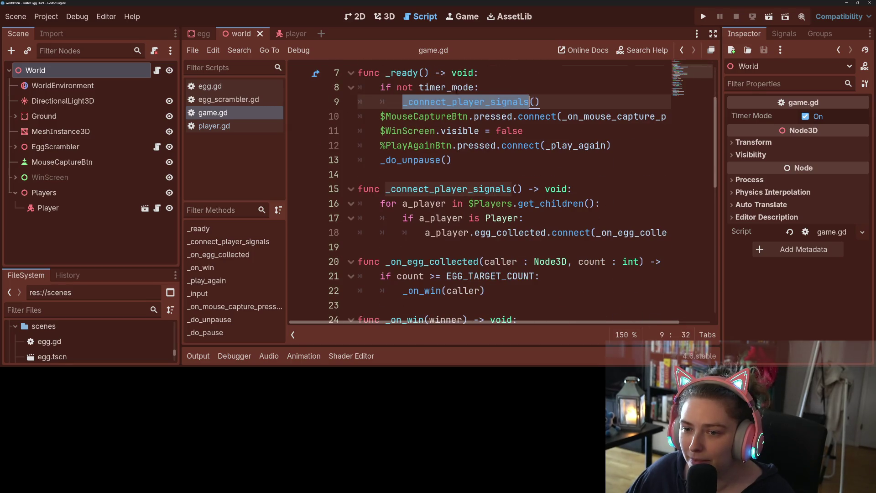
double_click(458, 87)
scroll(487, 165, "up", 1)
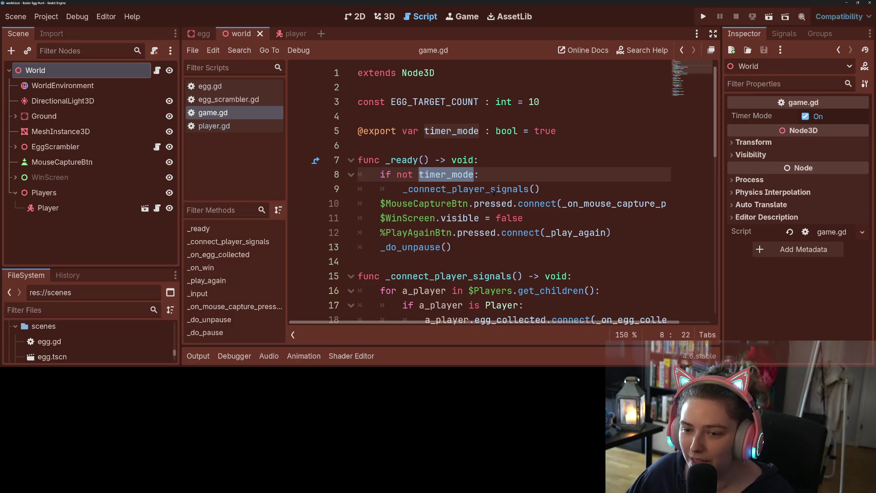
left_click(570, 193)
key("Return")
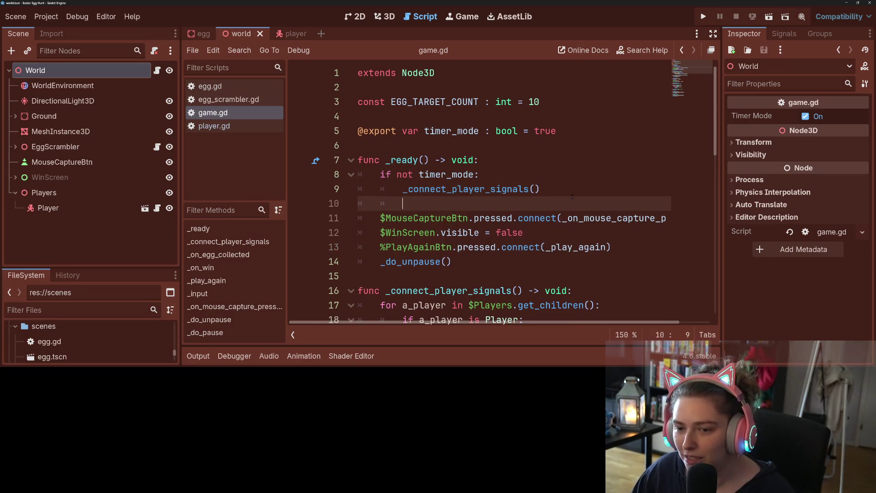
key("BackSpace")
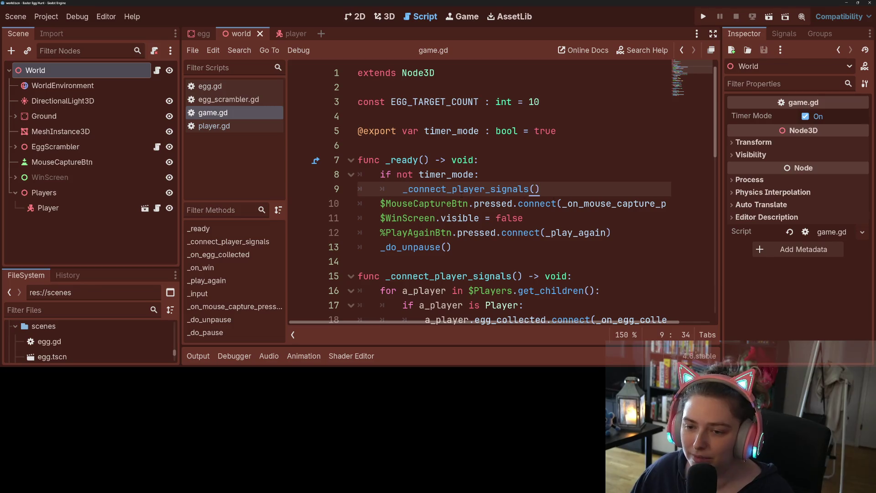
Make 'if timer_mode:' call _connect_timer_singal, with _connect_player_signals under else:, then view 3D
double_click(404, 174)
key("BackSpace")
key("BackSpace")
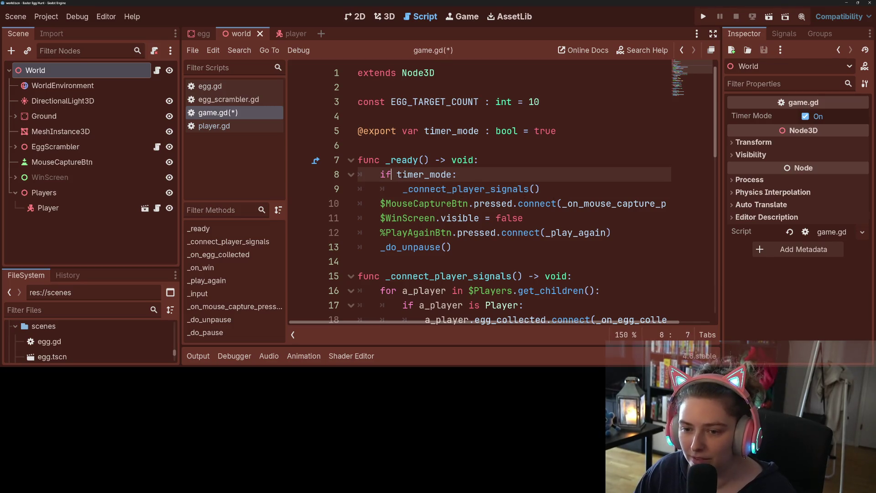
key("End")
key("Return")
key("Return")
key("BackSpace")
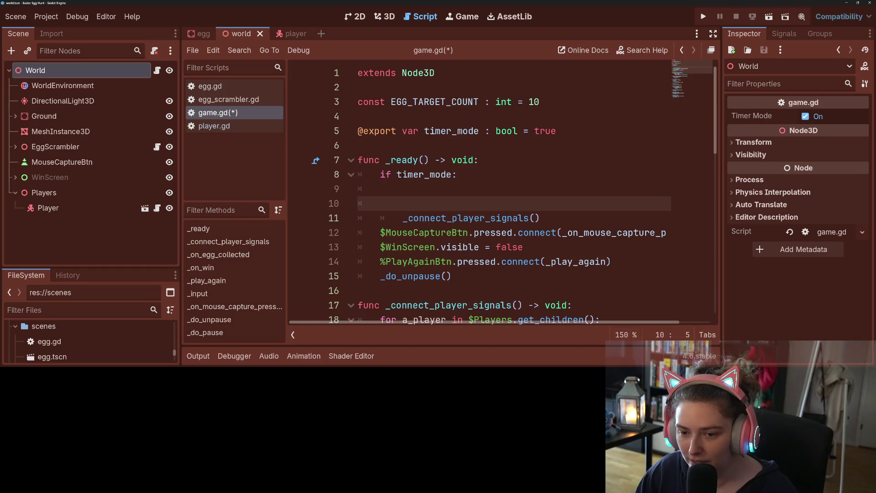
type("else:")
key("Up")
key("Tab")
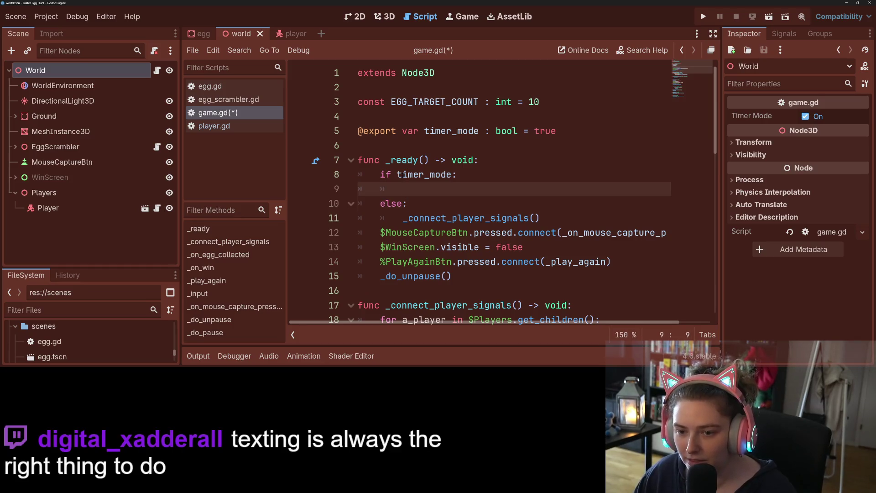
key("Down")
key("Up")
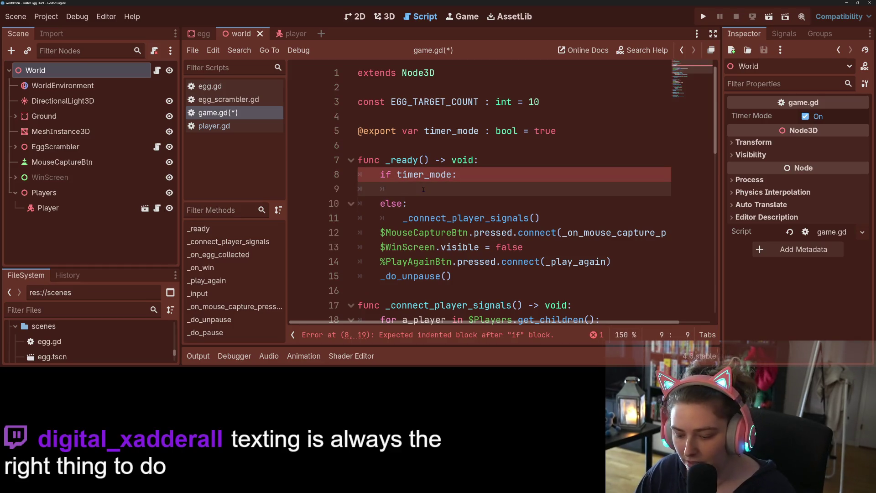
type("_connect")
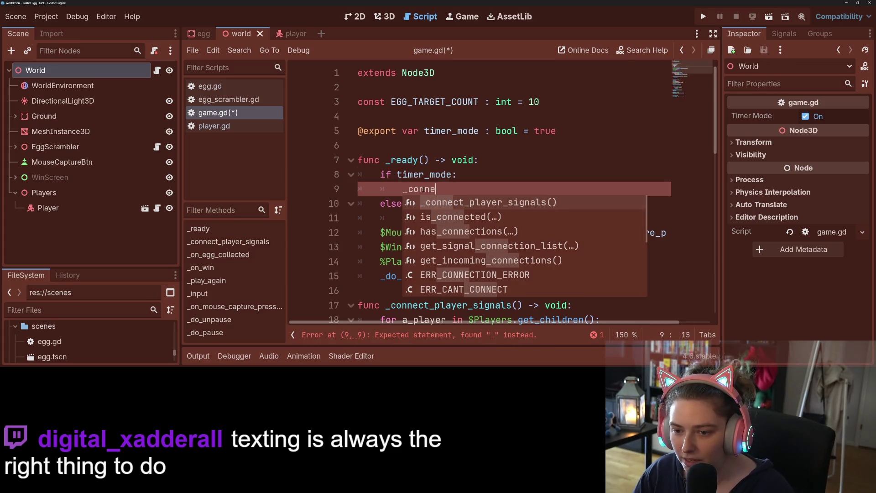
type("_timer_si")
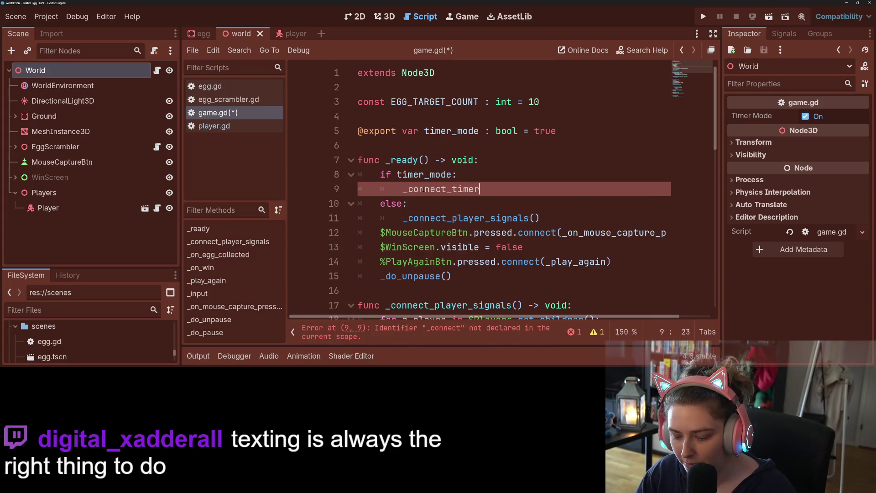
type("ngal(")
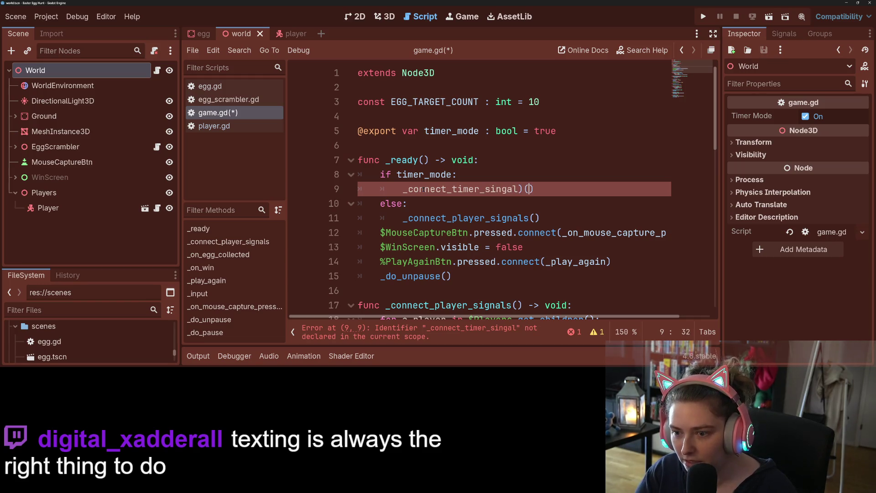
key("ctrl+F2")
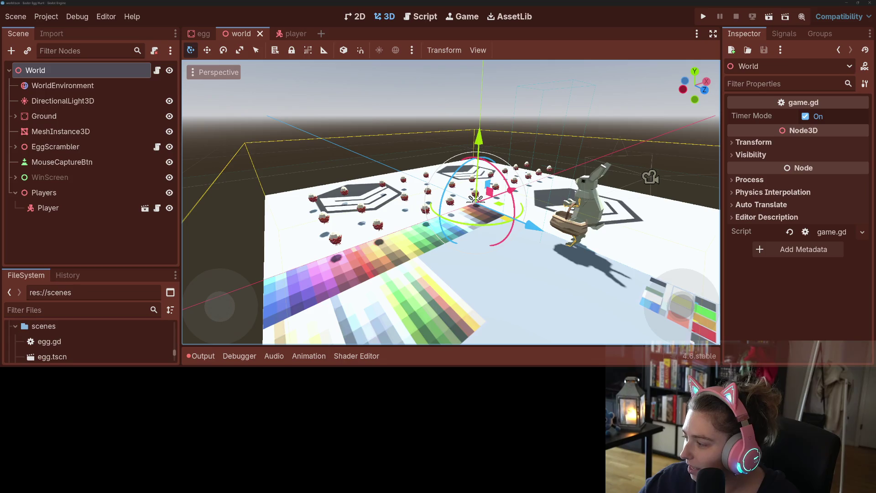
Switch from the Godot editor to the Firefox browser
key("alt+Tab")
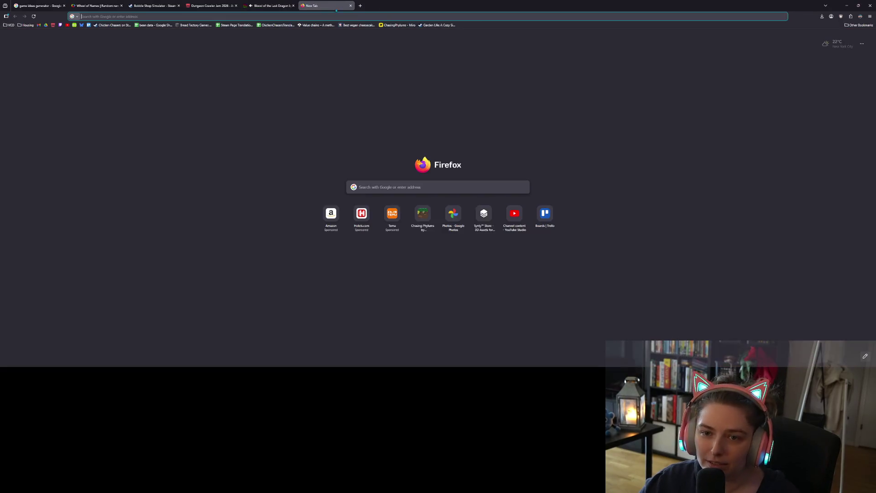
Load the GameName Game Jam page on itch.io and scroll through About, prizes and Theme ideas
key("ctrl+v")
key("Return")
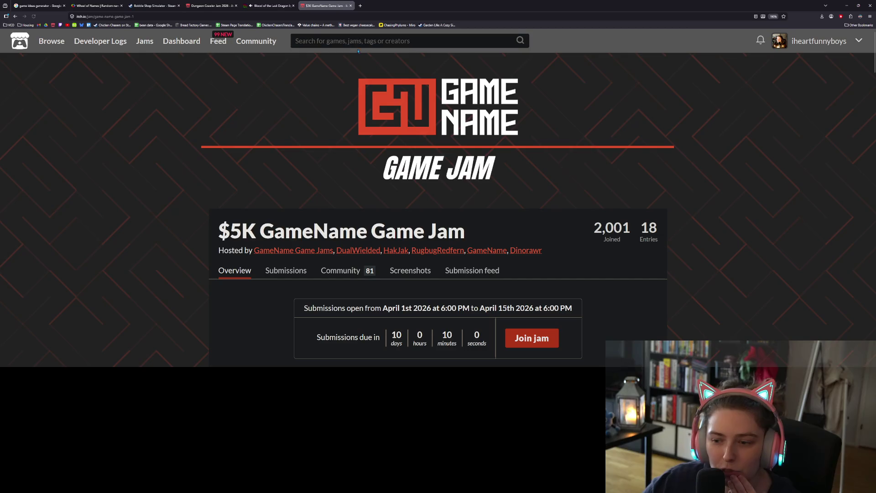
scroll(450, 190, "down", 1)
scroll(451, 191, "down", 2)
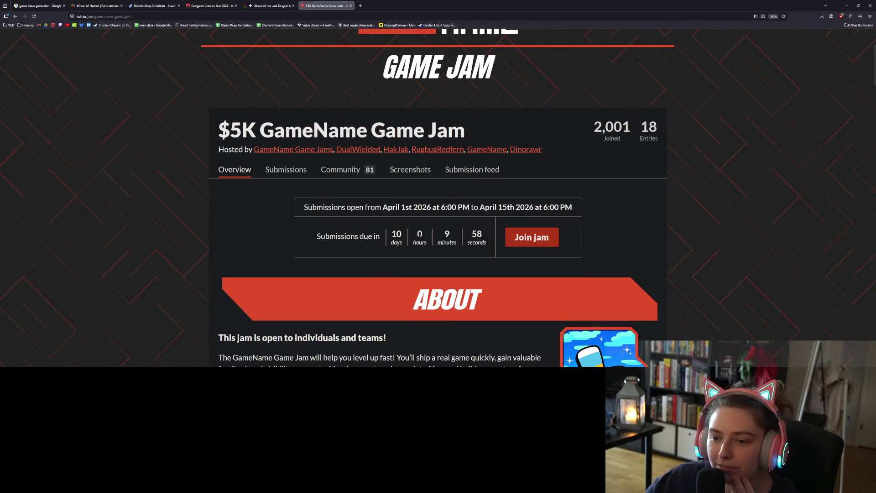
scroll(299, 242, "down", 1)
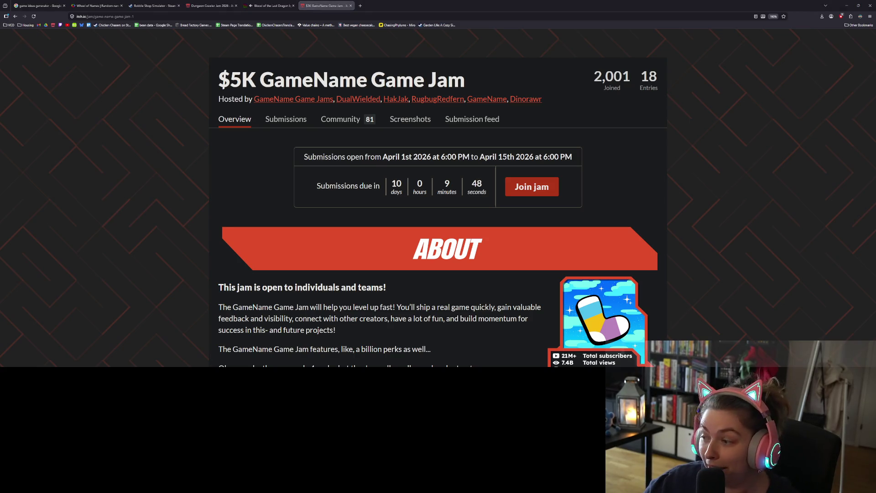
scroll(608, 247, "down", 3)
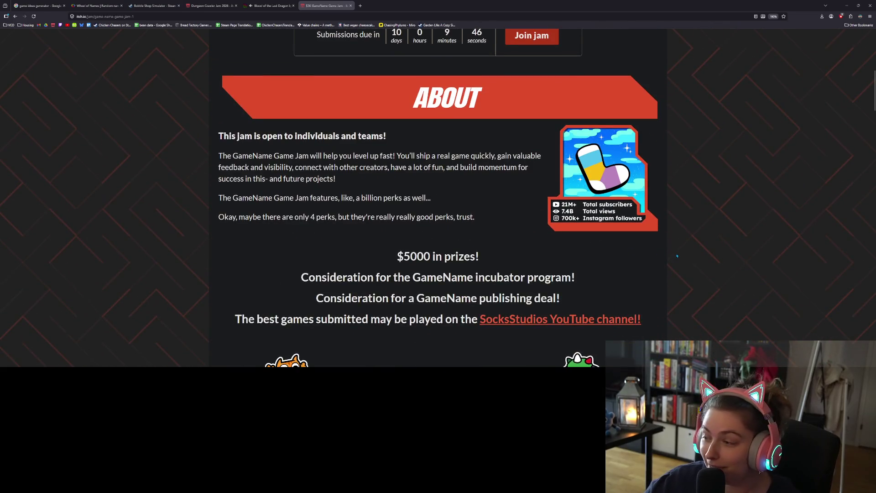
scroll(676, 256, "down", 1)
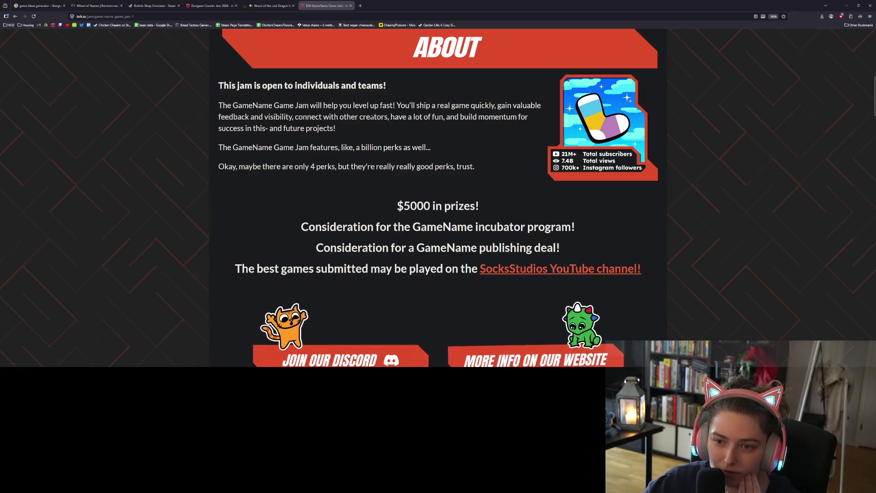
scroll(446, 241, "up", 5)
scroll(445, 240, "up", 1)
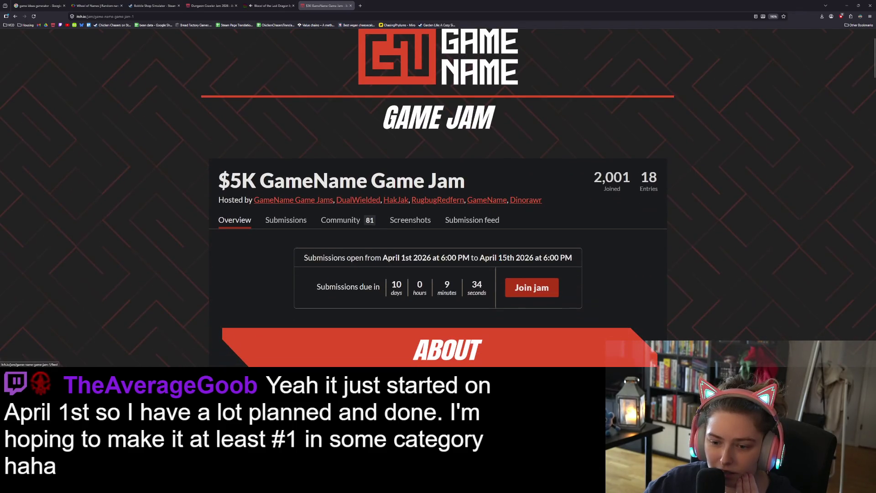
scroll(415, 258, "down", 3)
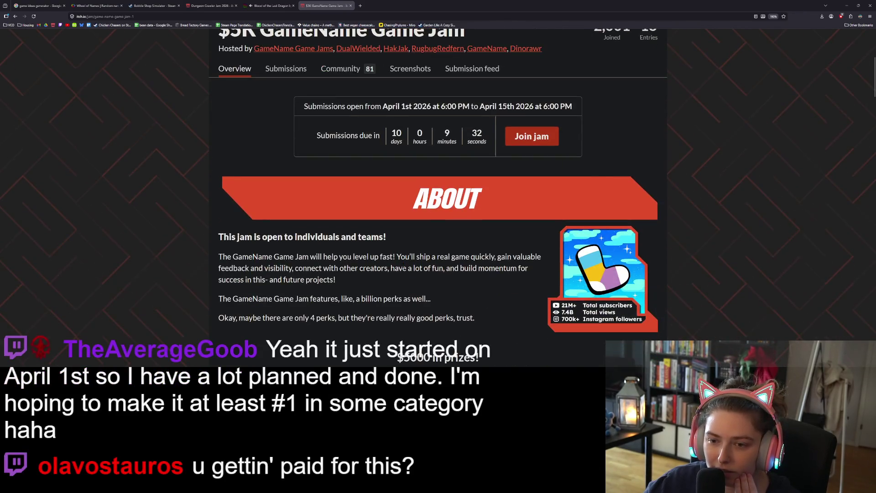
scroll(438, 196, "down", 2)
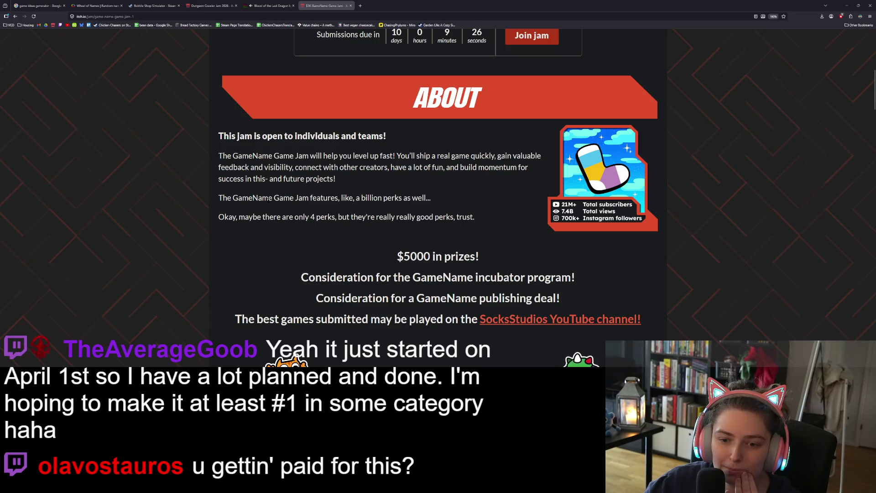
scroll(403, 207, "down", 1)
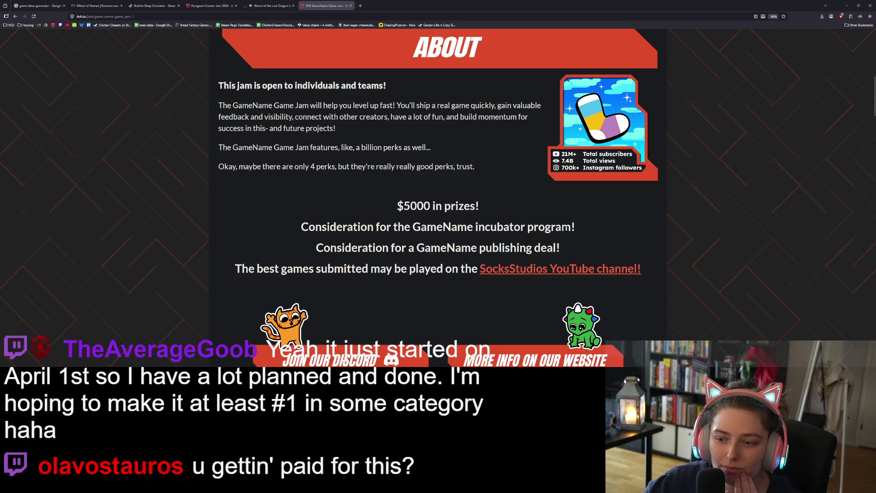
scroll(438, 198, "down", 1)
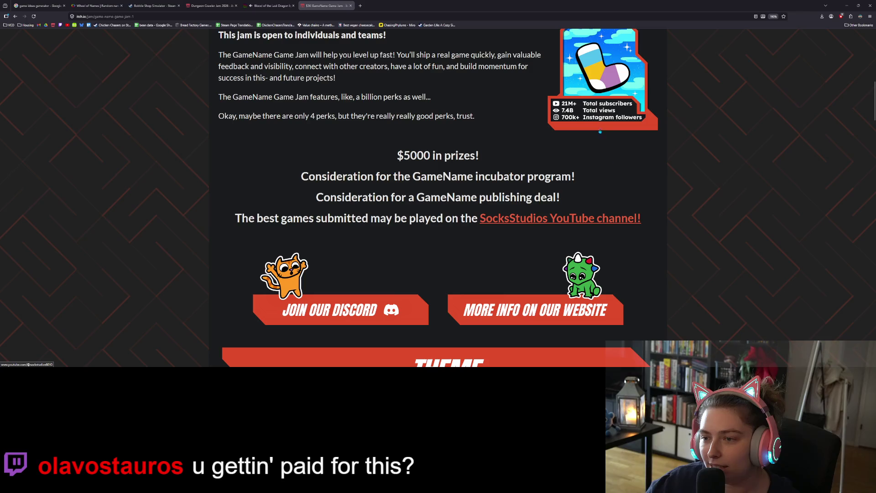
scroll(641, 228, "down", 2)
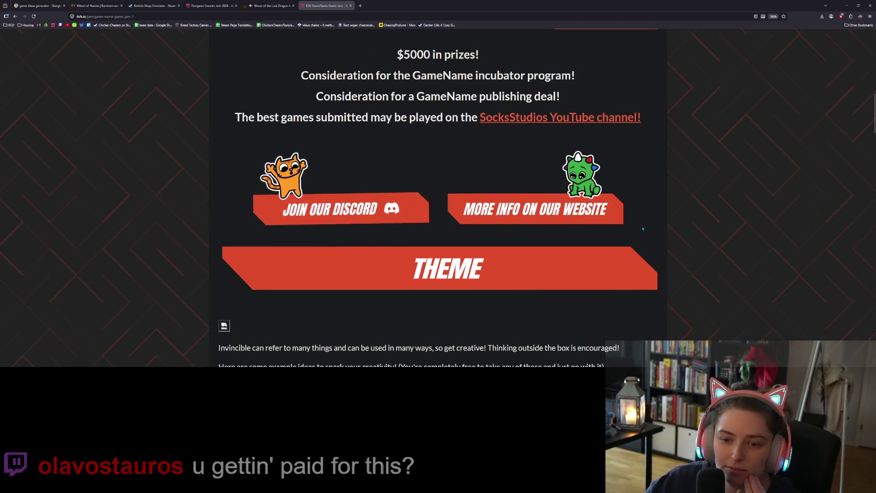
scroll(642, 229, "down", 4)
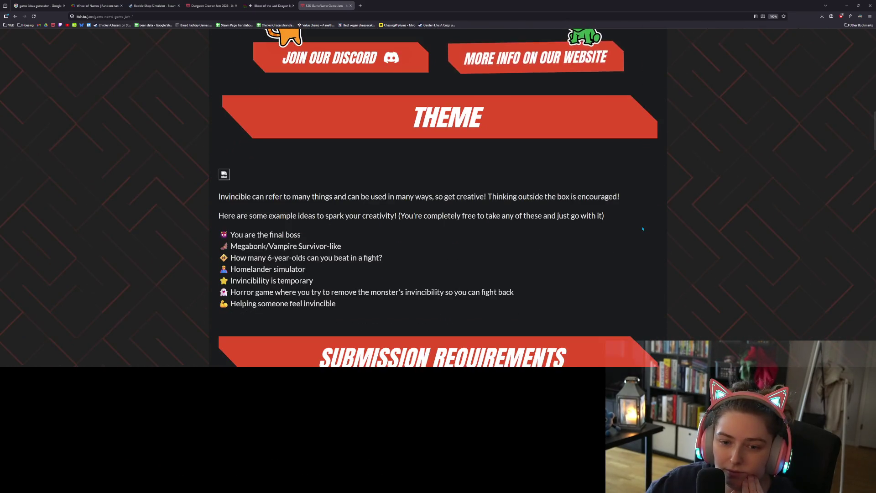
scroll(593, 201, "down", 1)
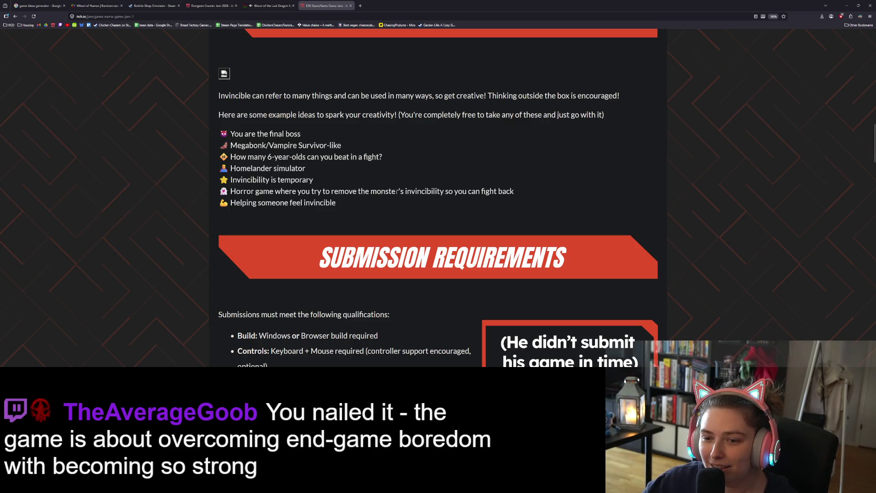
Highlight the invincibility and horror theme ideas, then scroll past Submission Requirements and Tools to Voting
left_click_drag(397, 191, 522, 189)
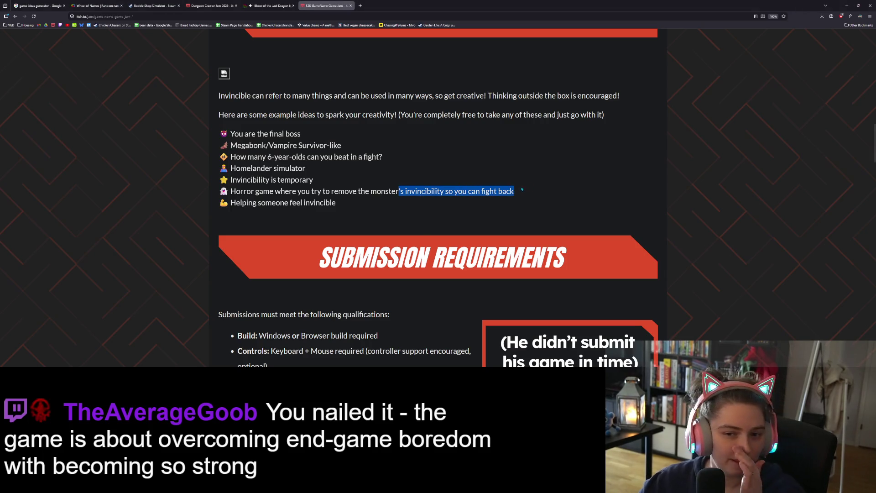
left_click(418, 199)
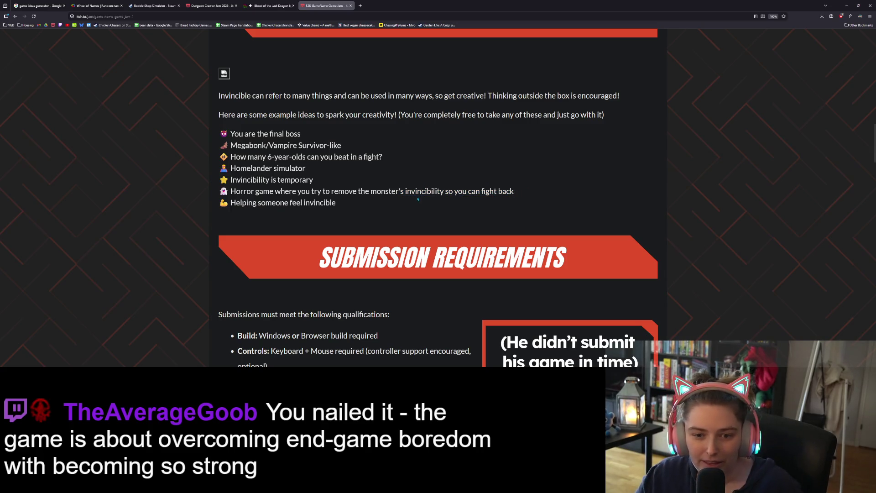
left_click_drag(218, 179, 280, 192)
left_click(348, 206)
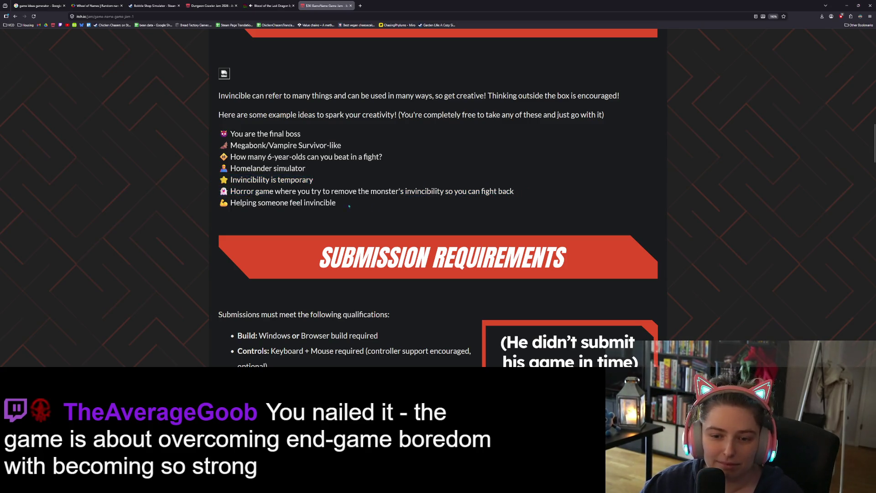
scroll(348, 206, "down", 3)
scroll(395, 222, "down", 1)
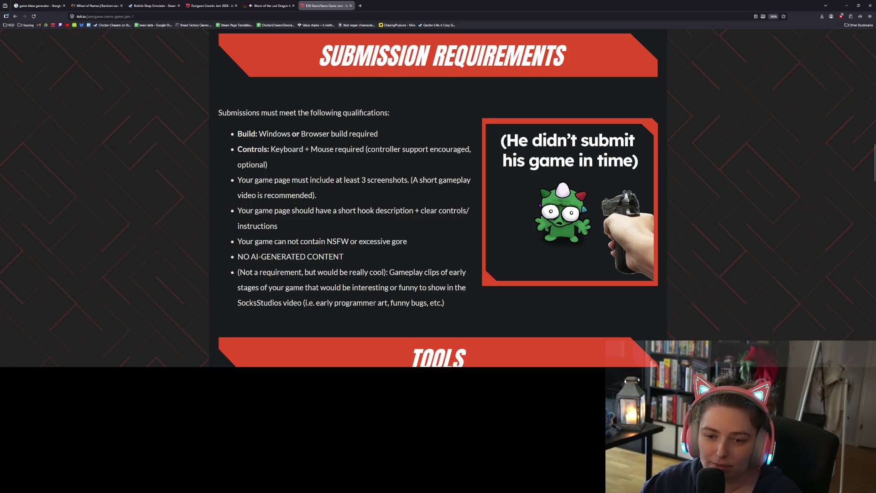
scroll(414, 188, "down", 2)
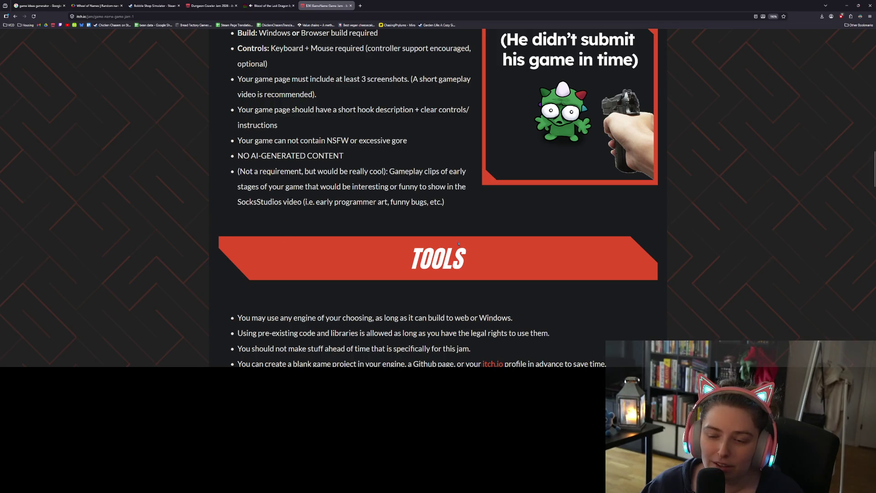
scroll(404, 207, "down", 4)
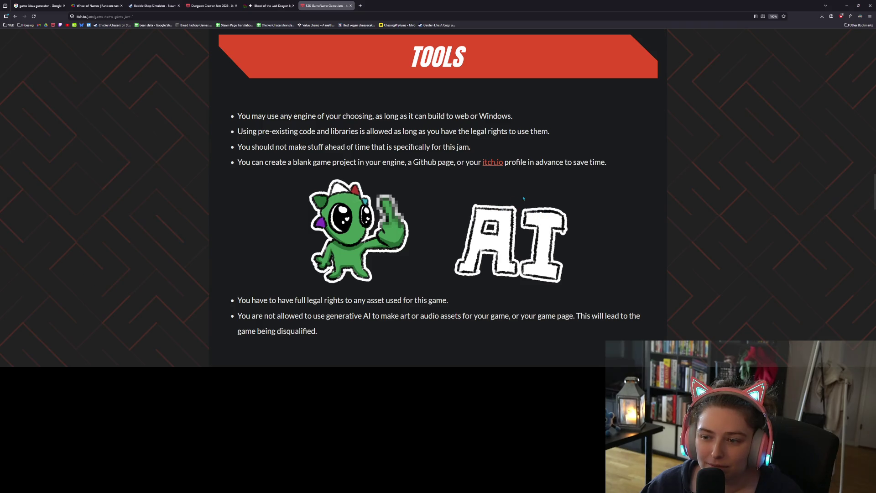
scroll(619, 224, "down", 3)
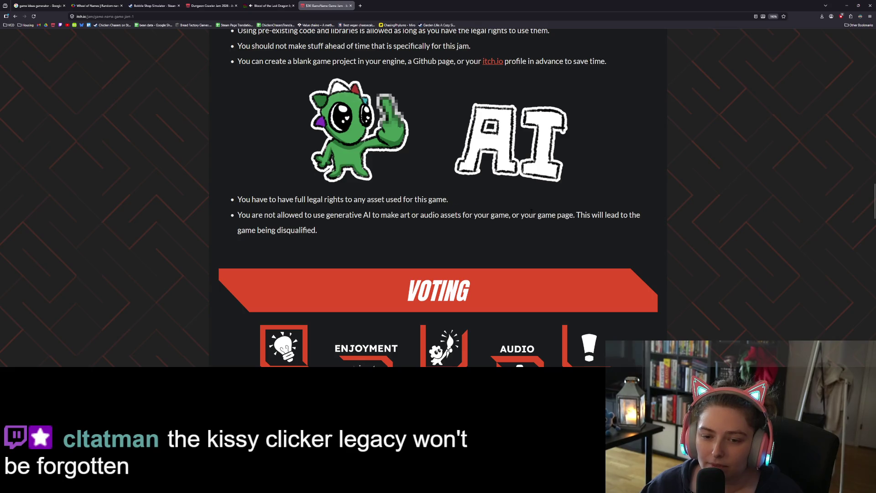
Highlight the rating-period and judging-panel rules, then scroll on to the Prizes table
scroll(493, 238, "down", 2)
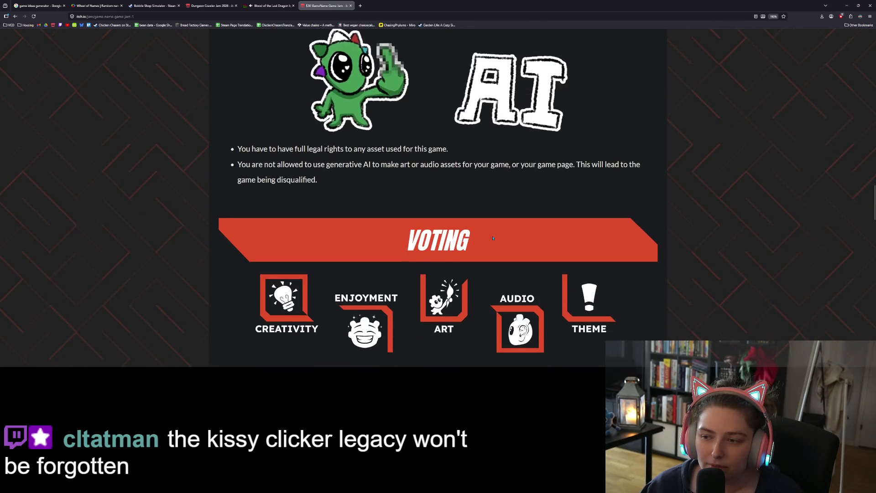
scroll(493, 237, "down", 5)
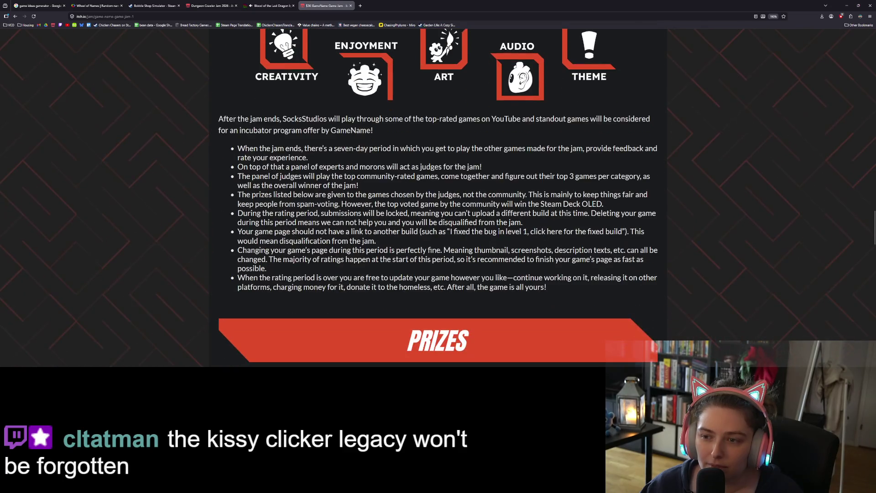
scroll(378, 130, "up", 1)
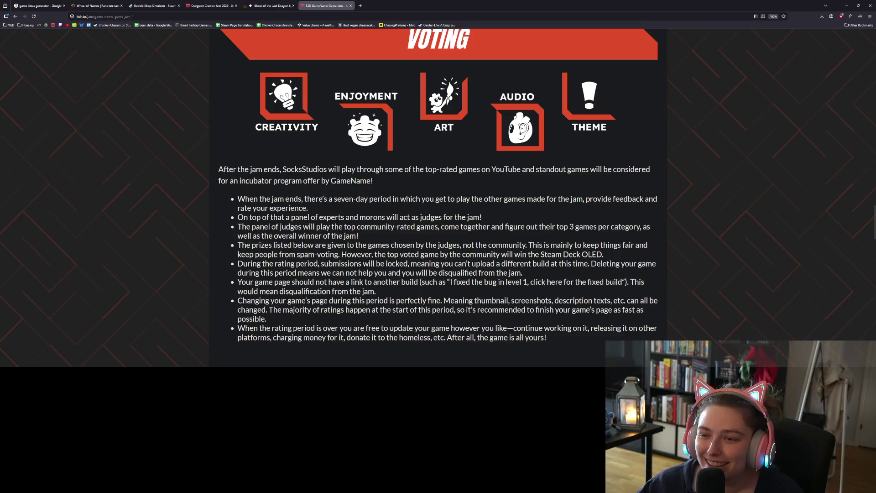
scroll(458, 205, "down", 1)
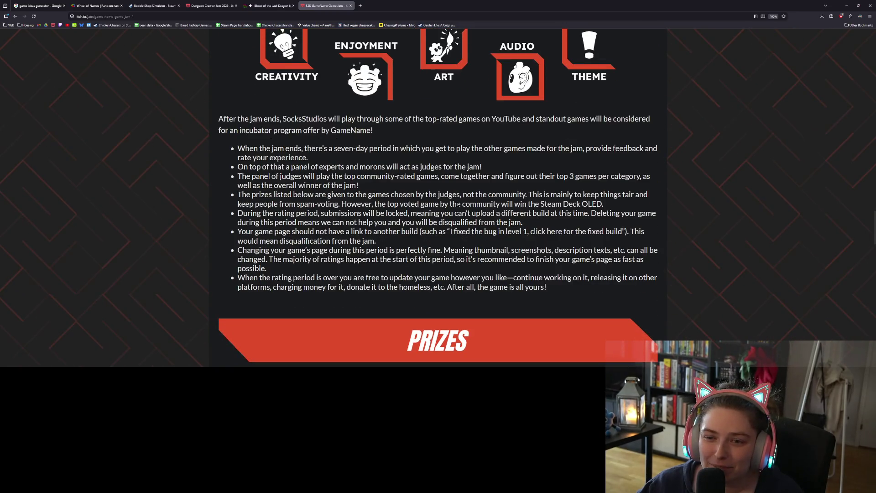
left_click_drag(369, 150, 630, 159)
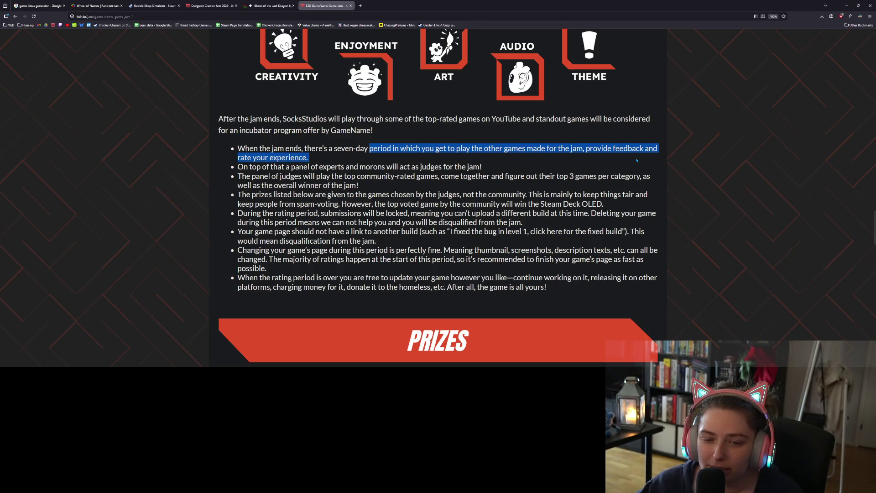
left_click(635, 160)
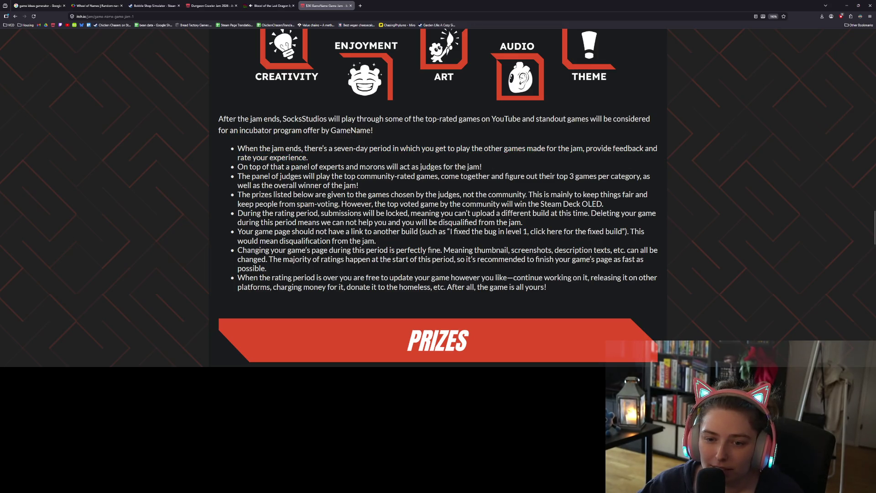
left_click_drag(314, 167, 392, 167)
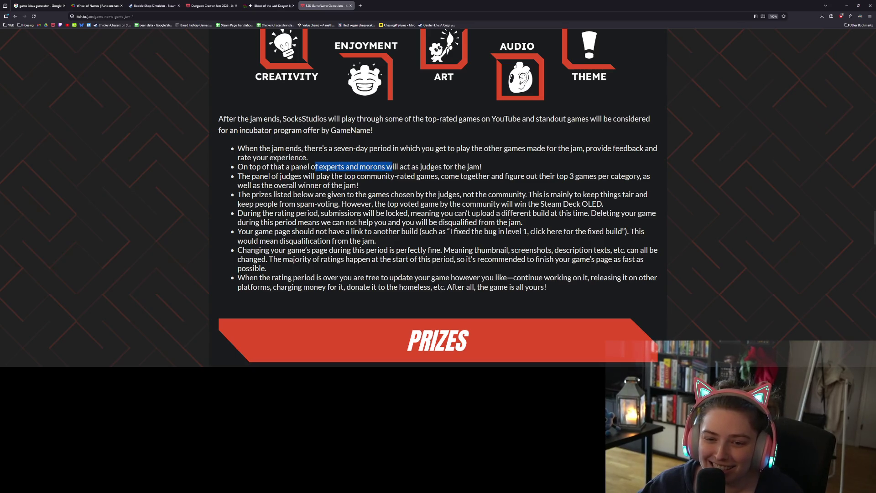
scroll(480, 214, "down", 3)
scroll(480, 213, "down", 4)
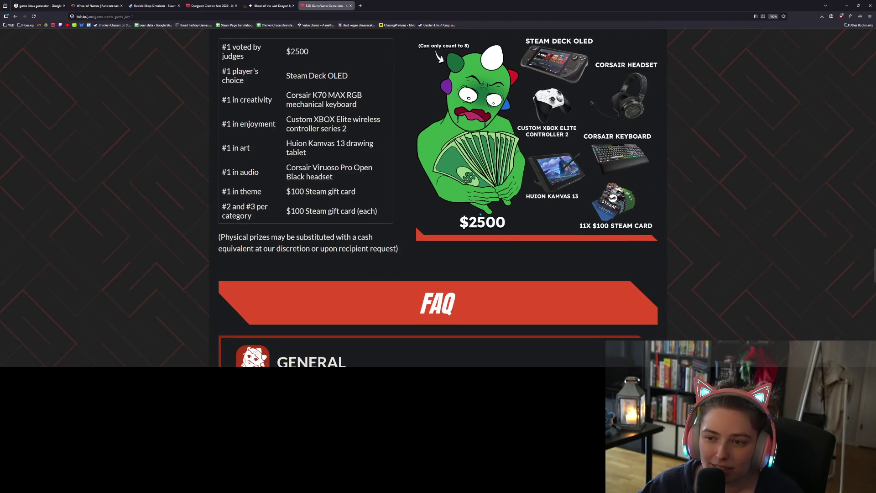
Scroll through the FAQ, Incubator/Publishing Offer and Legal Stuff sections, then back up
scroll(479, 213, "up", 1)
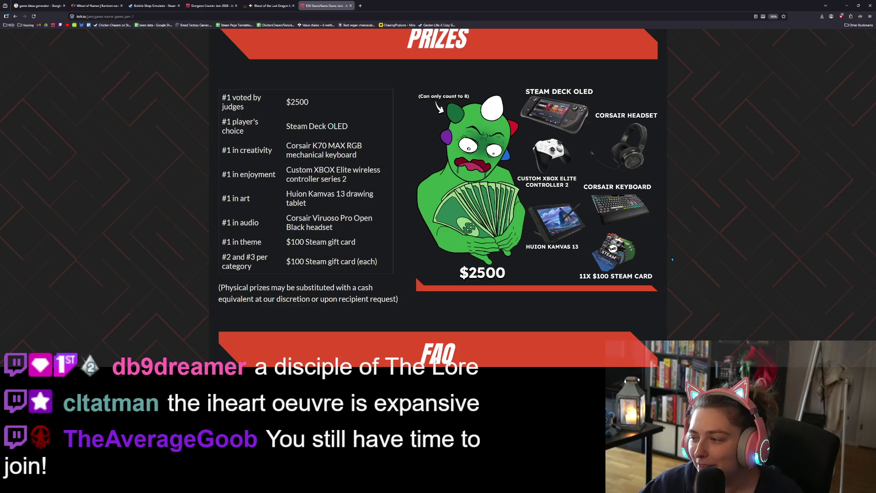
scroll(607, 329, "down", 2)
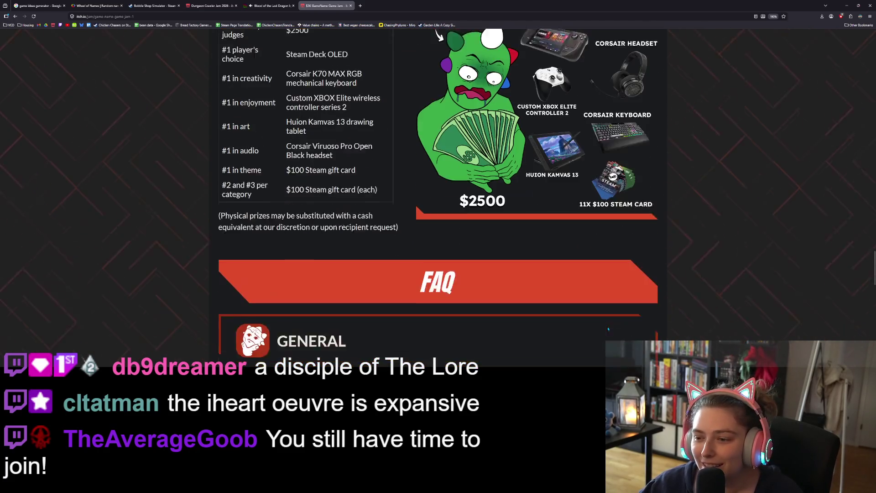
scroll(650, 340, "down", 2)
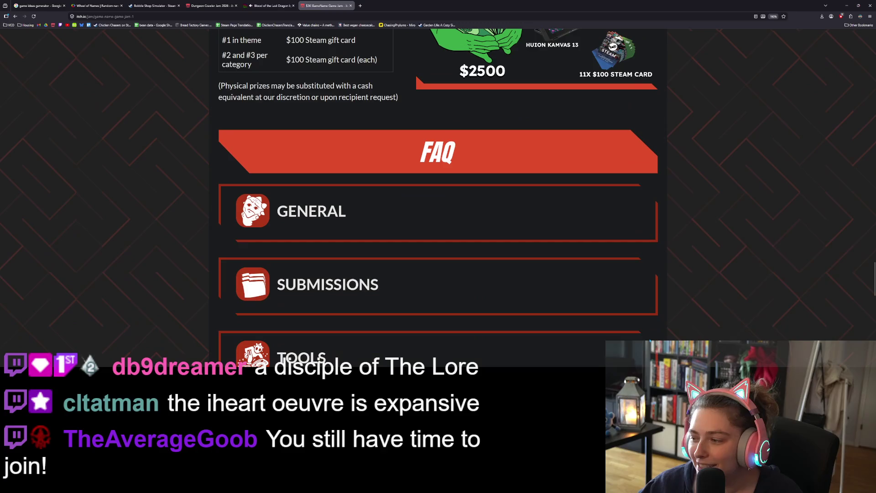
scroll(575, 300, "down", 1)
scroll(575, 300, "down", 2)
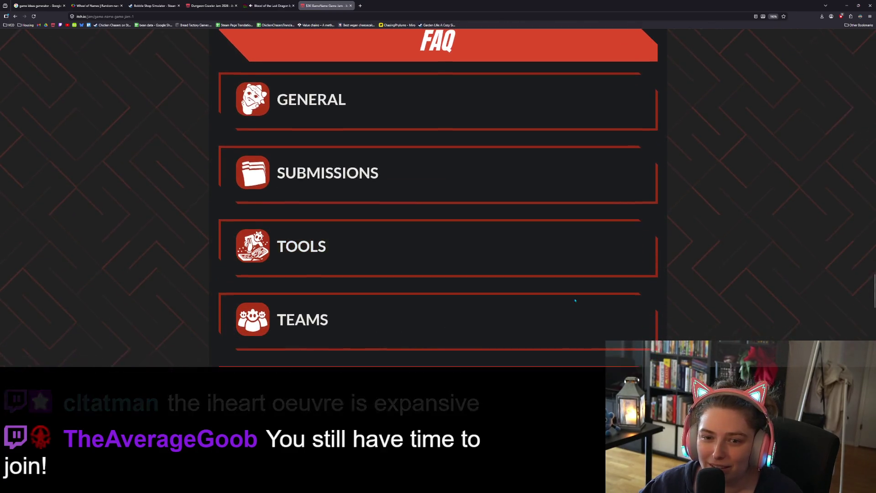
scroll(575, 300, "down", 6)
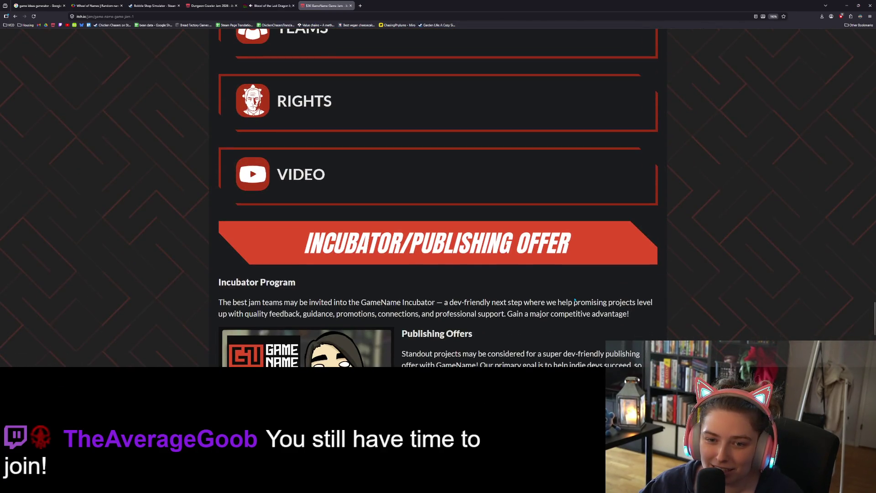
scroll(574, 300, "down", 3)
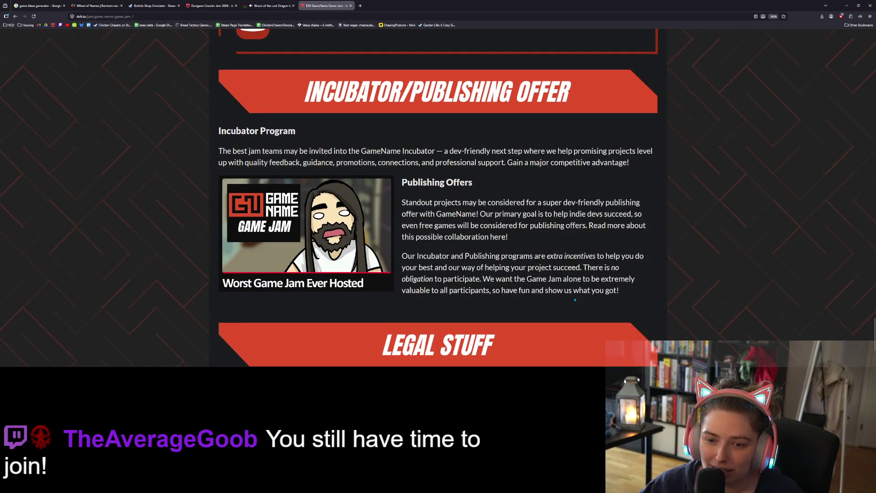
scroll(575, 299, "down", 2)
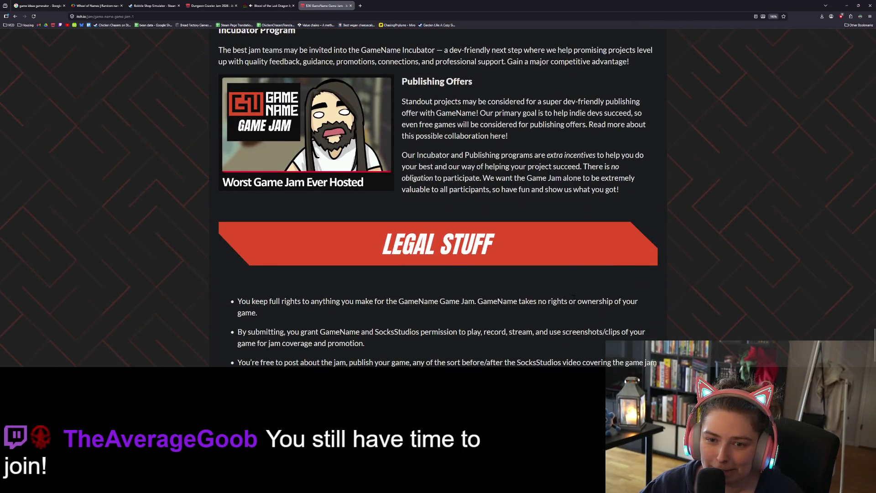
scroll(574, 300, "up", 1)
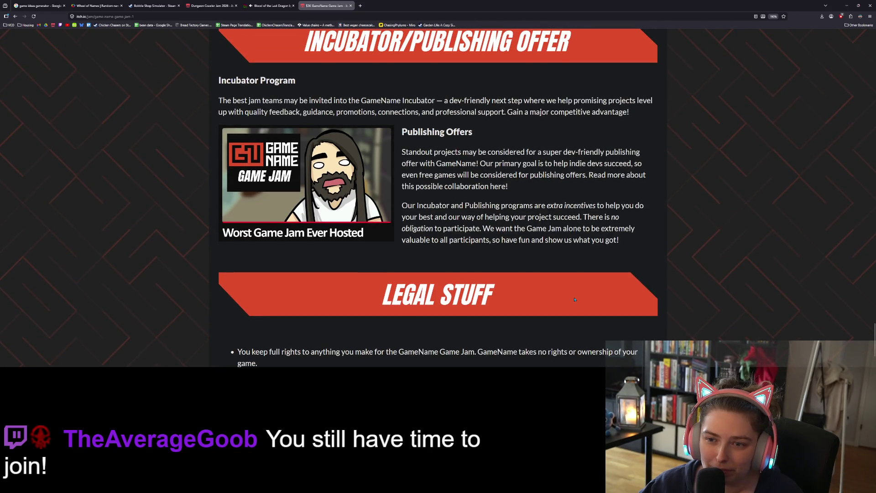
scroll(574, 300, "down", 2)
scroll(575, 300, "up", 15)
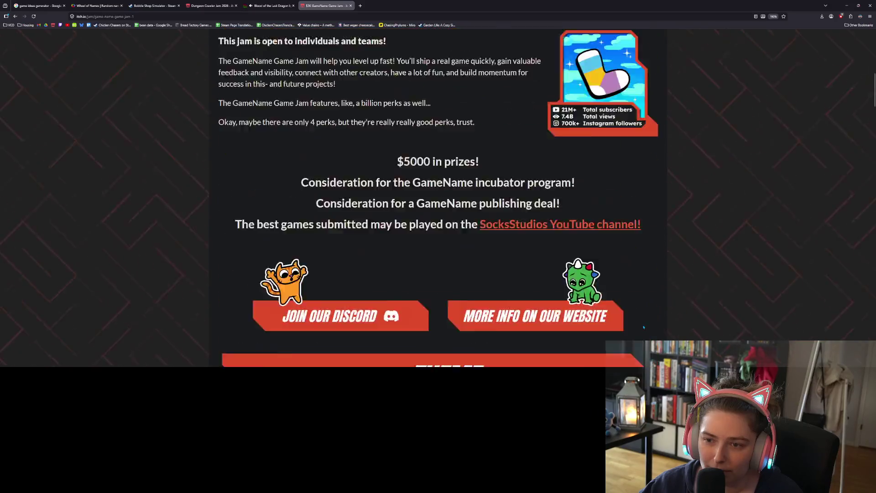
Browse the list of games submitted to the $5K GameName Game Jam
left_click(286, 270)
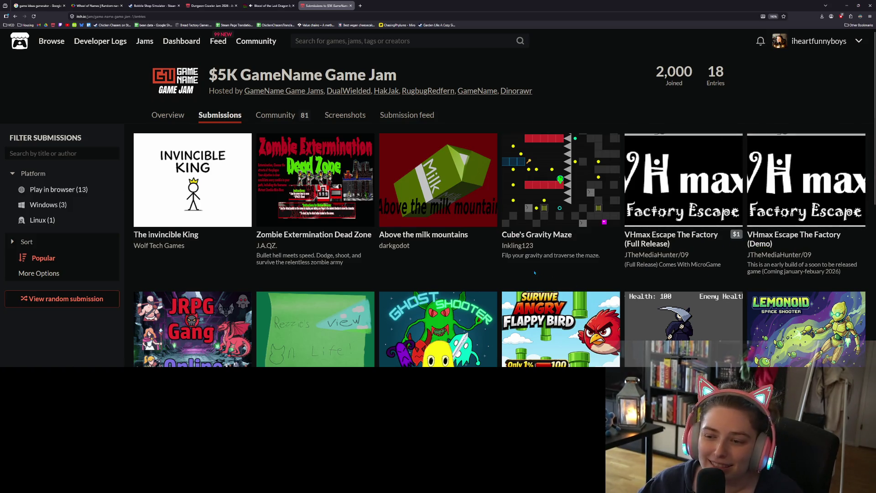
scroll(535, 273, "down", 3)
scroll(534, 274, "down", 2)
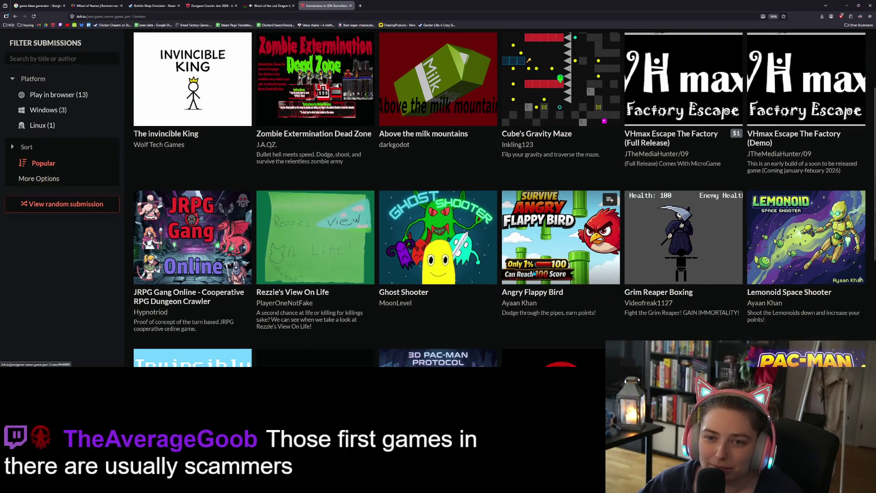
scroll(533, 272, "down", 3)
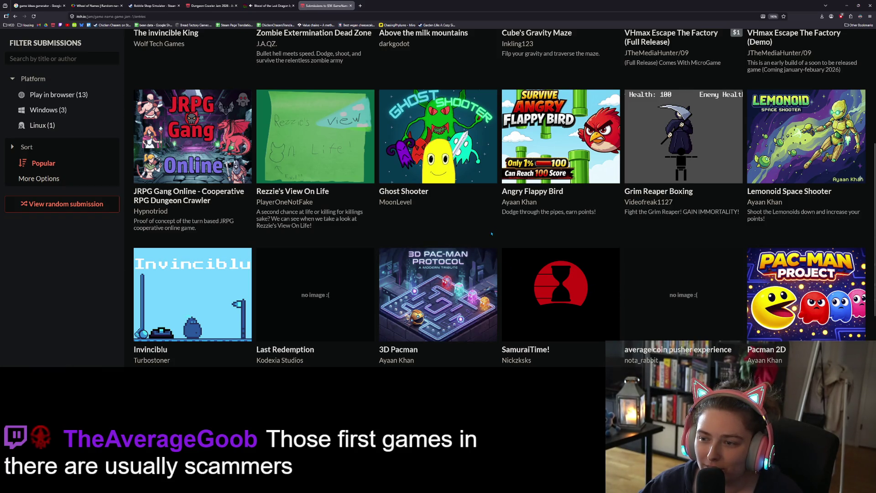
scroll(492, 233, "down", 3)
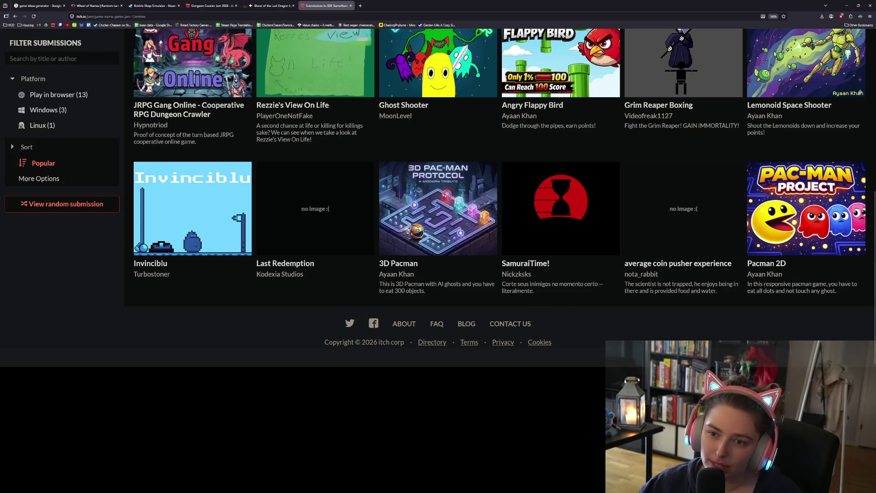
scroll(654, 336, "up", 5)
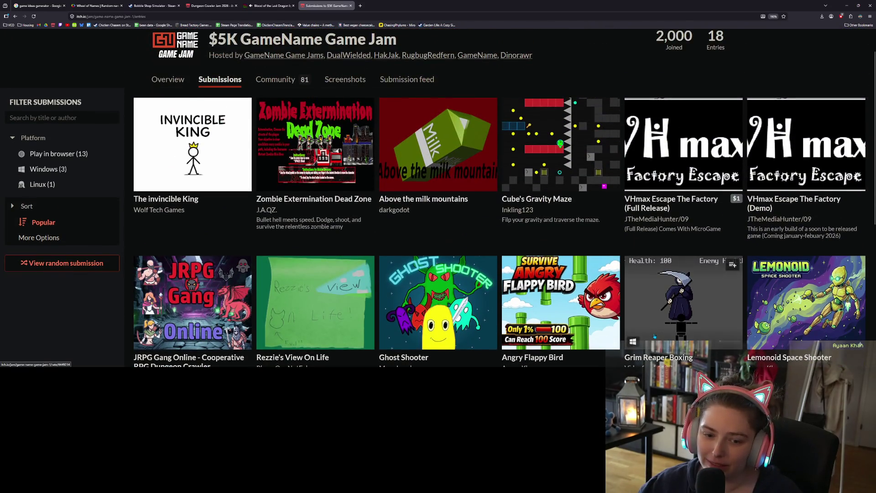
scroll(654, 337, "down", 1)
scroll(654, 336, "up", 1)
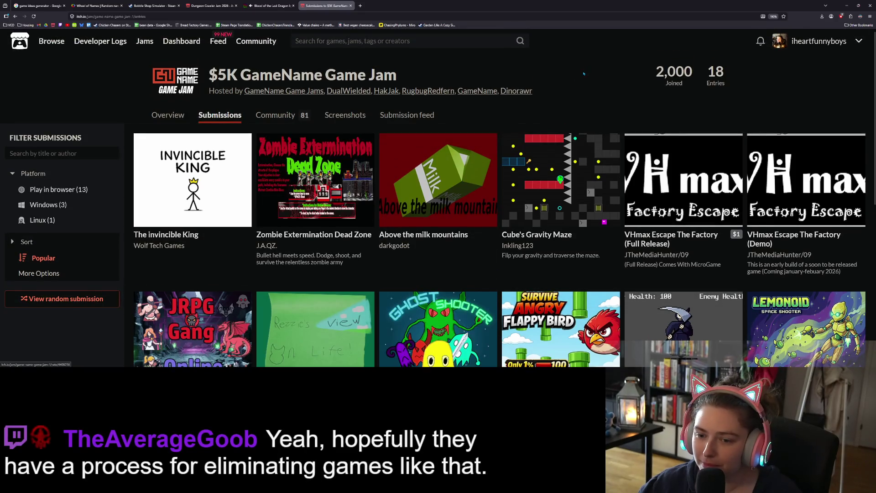
Join the jam from its Overview page, then return to the Submissions list
left_click(168, 114)
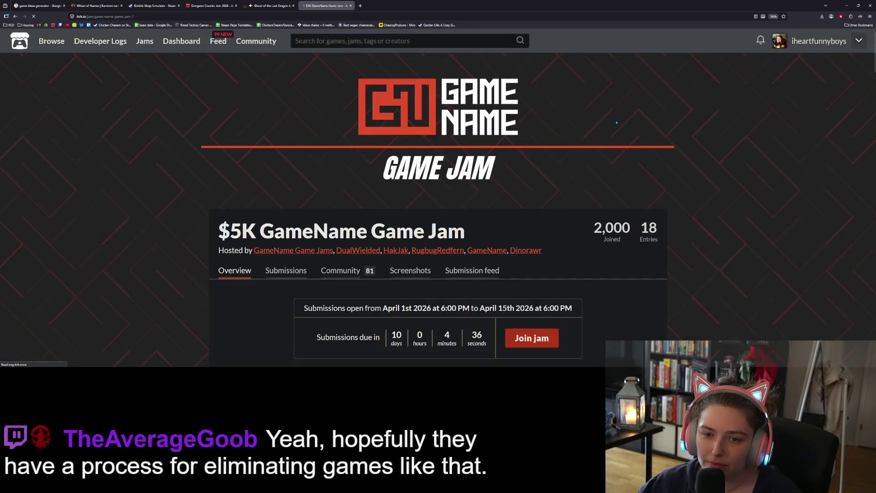
scroll(704, 273, "down", 1)
left_click(511, 245)
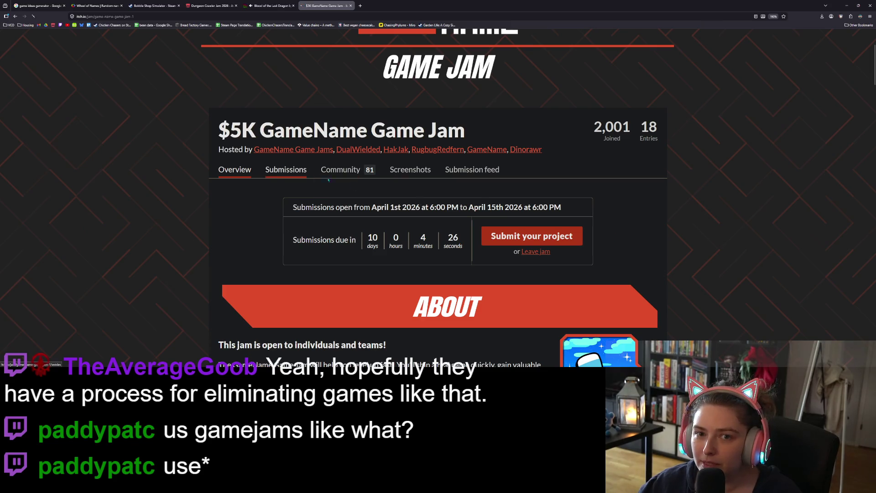
left_click(286, 170)
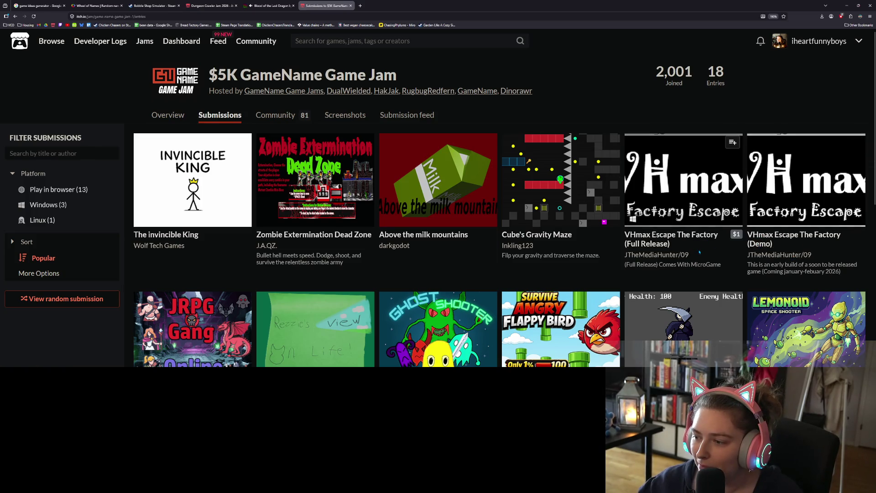
mouse_move(746, 264)
left_mouse_down()
mouse_move(839, 271)
mouse_move(784, 271)
left_mouse_up()
left_click(840, 272)
left_click(791, 271)
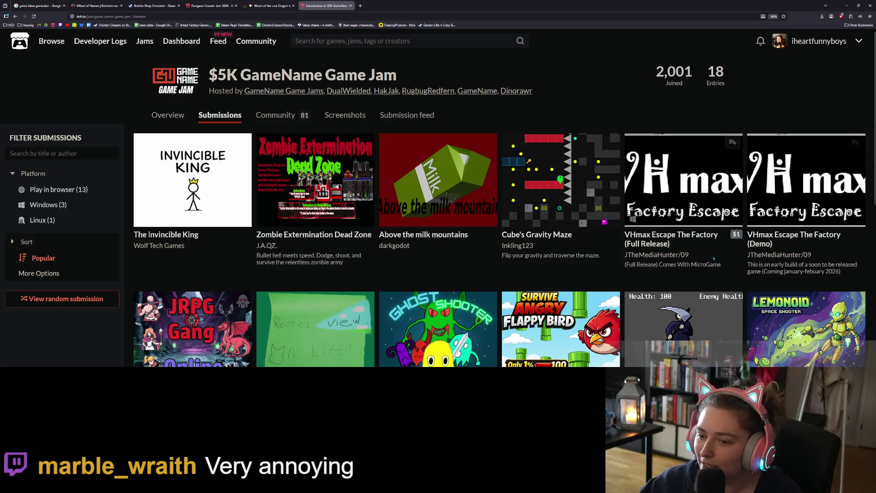
scroll(458, 237, "down", 1)
scroll(459, 237, "down", 4)
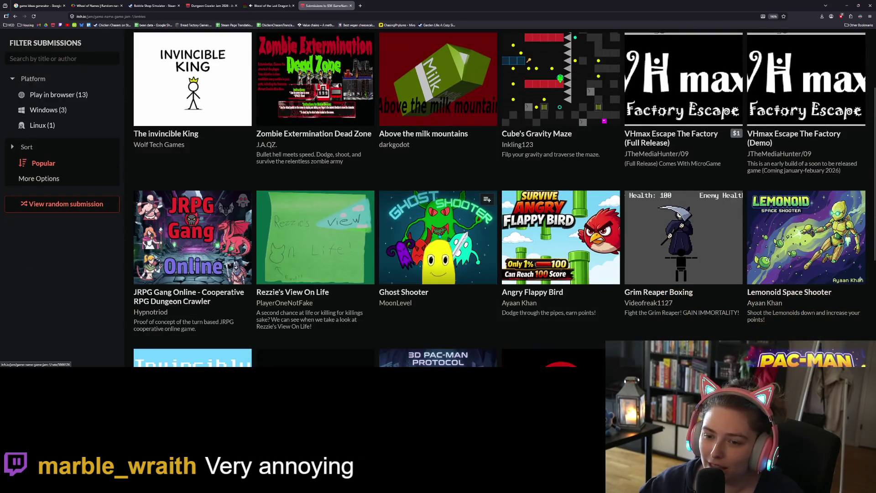
scroll(412, 269, "down", 3)
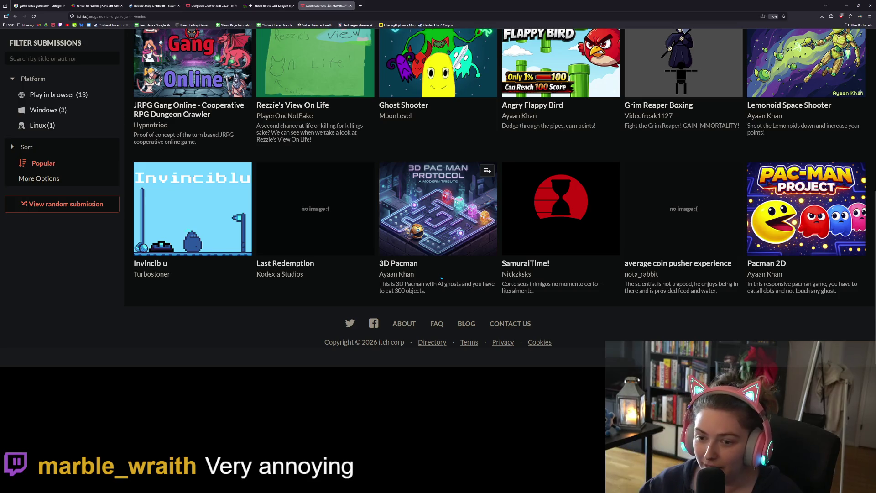
mouse_move(462, 232)
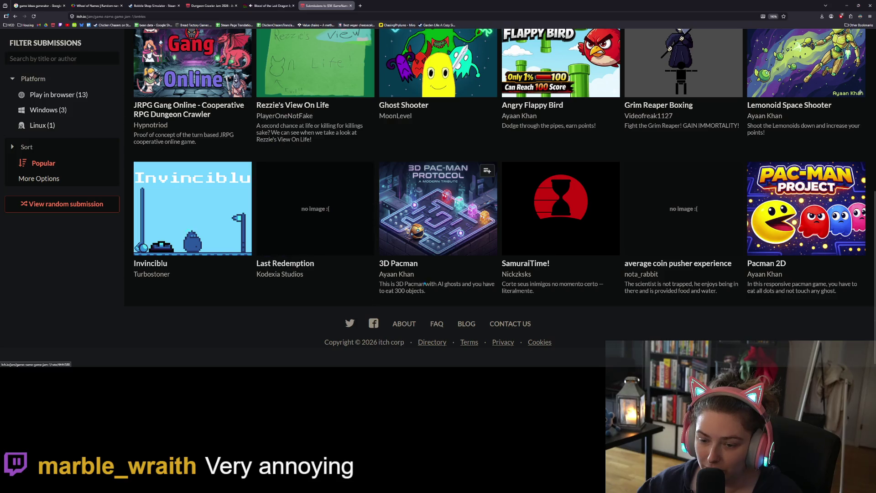
left_click_drag(397, 283, 425, 291)
left_click(429, 293)
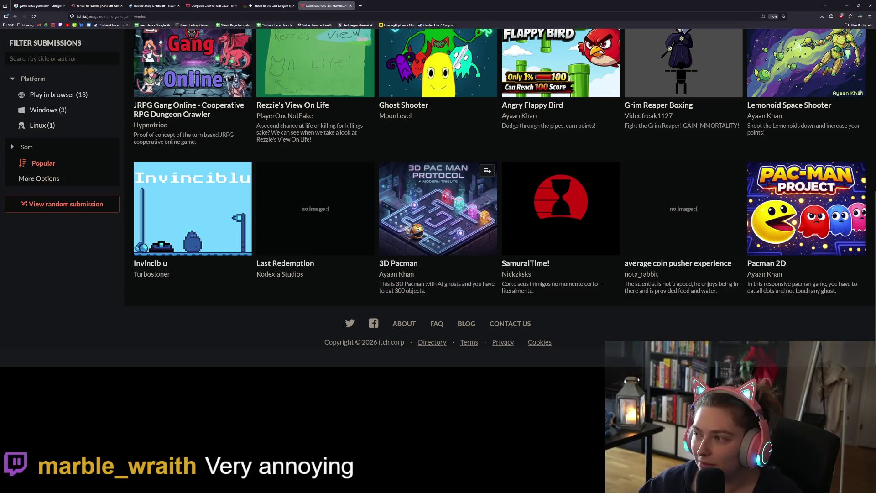
mouse_move(440, 178)
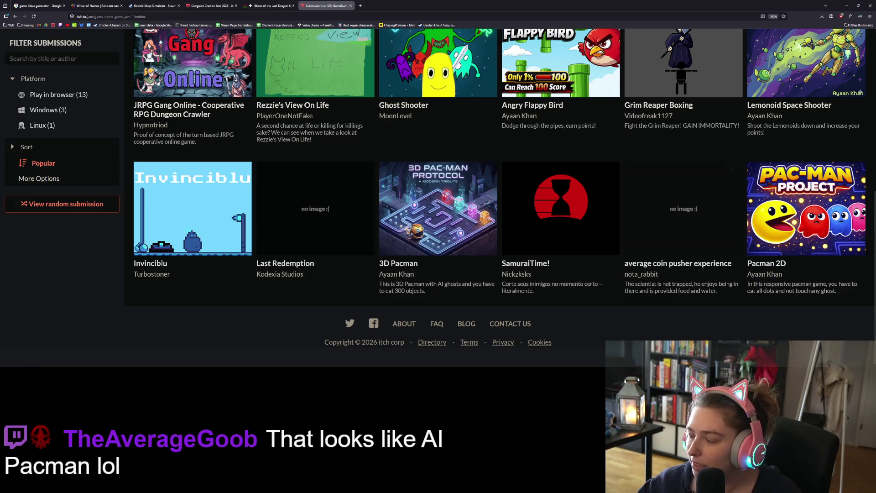
scroll(686, 284, "up", 2)
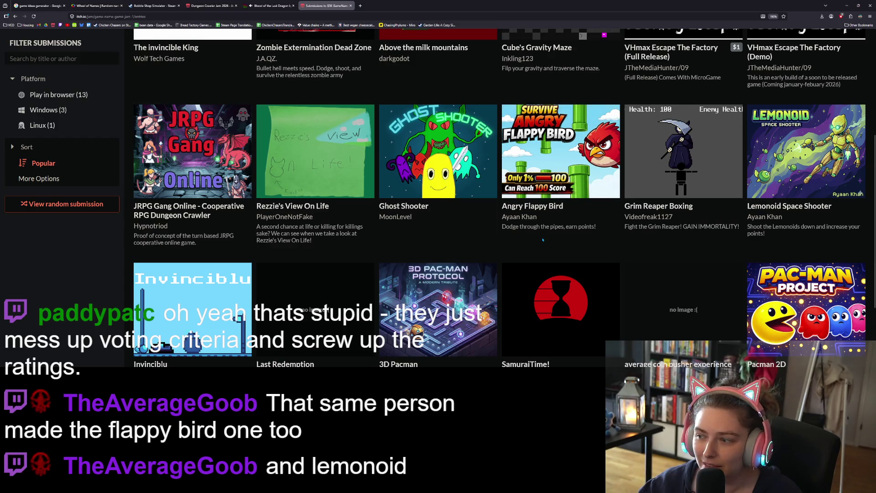
scroll(542, 239, "up", 3)
scroll(542, 239, "down", 5)
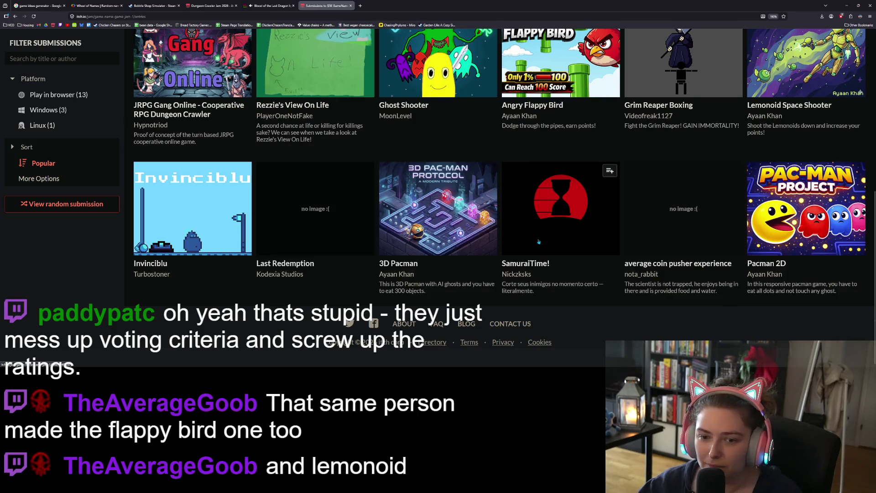
scroll(541, 273, "up", 3)
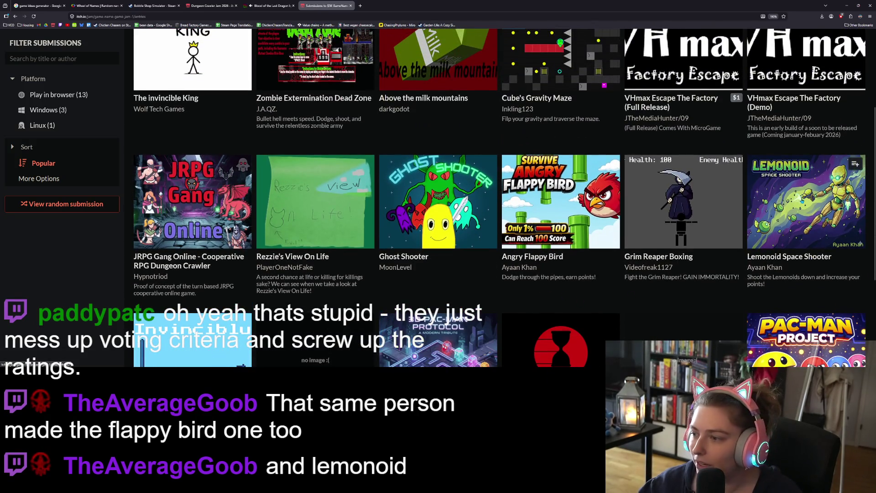
mouse_move(808, 237)
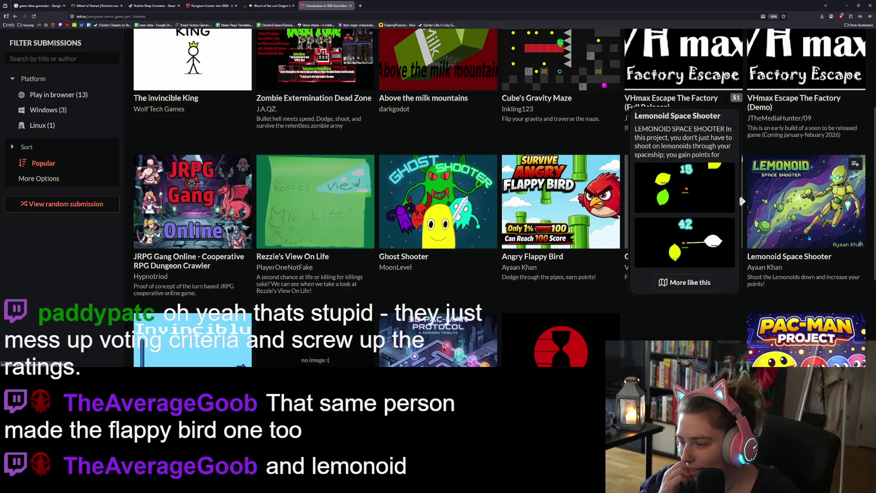
scroll(808, 238, "up", 1)
scroll(495, 322, "up", 1)
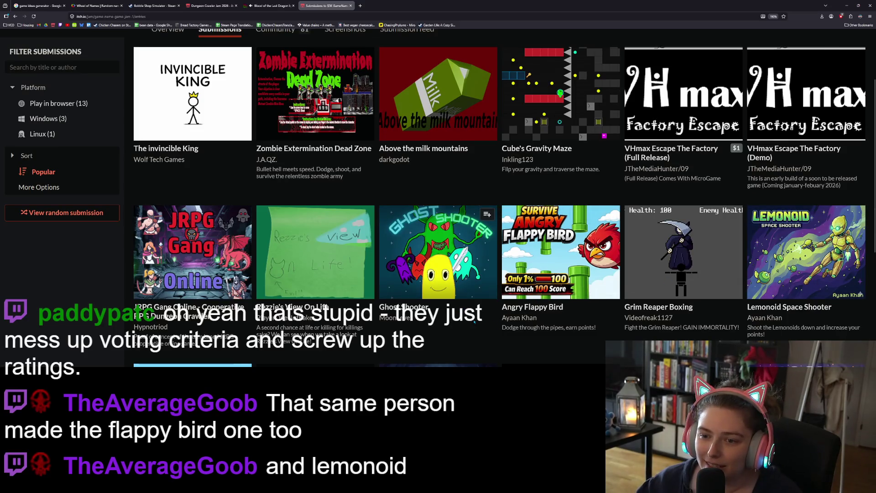
scroll(390, 260, "up", 3)
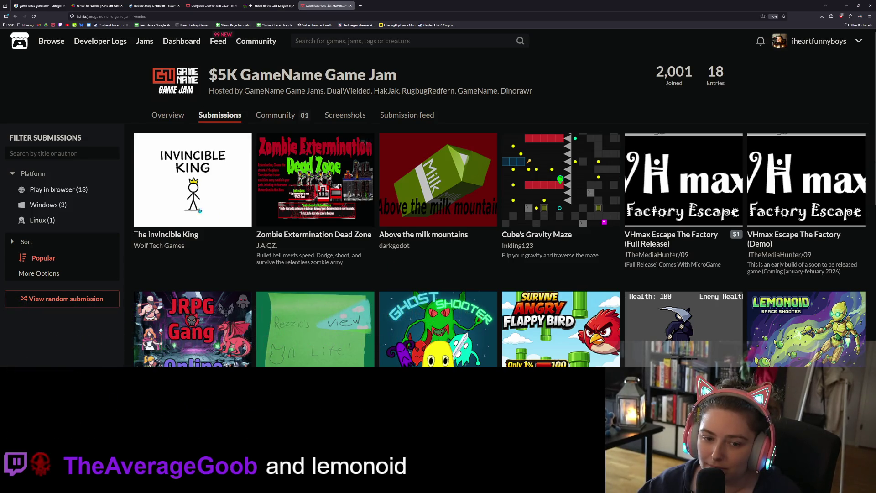
Open The invincible King's submission in a new tab, briefly visit its game page, then open a blank tab
left_click(200, 190)
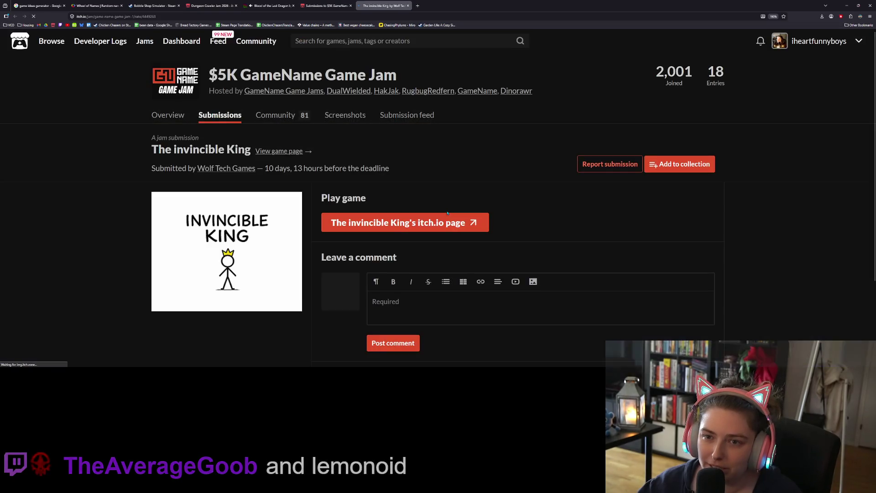
left_click(429, 226)
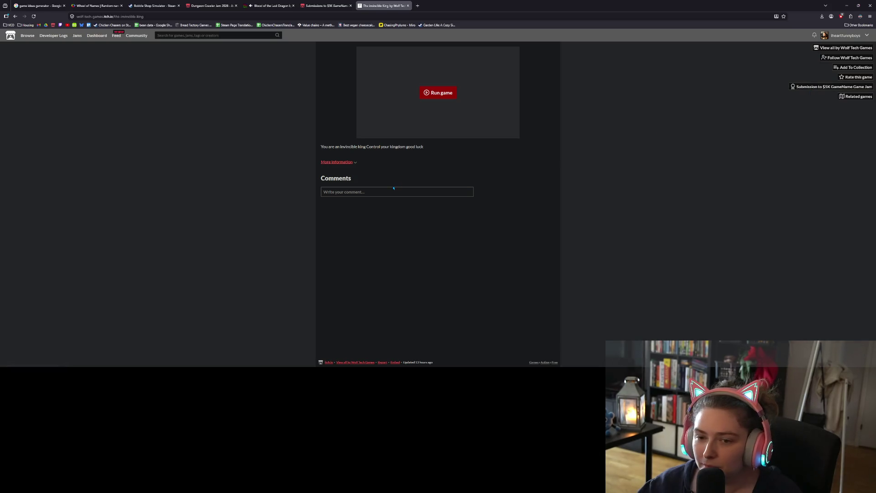
left_click(15, 15)
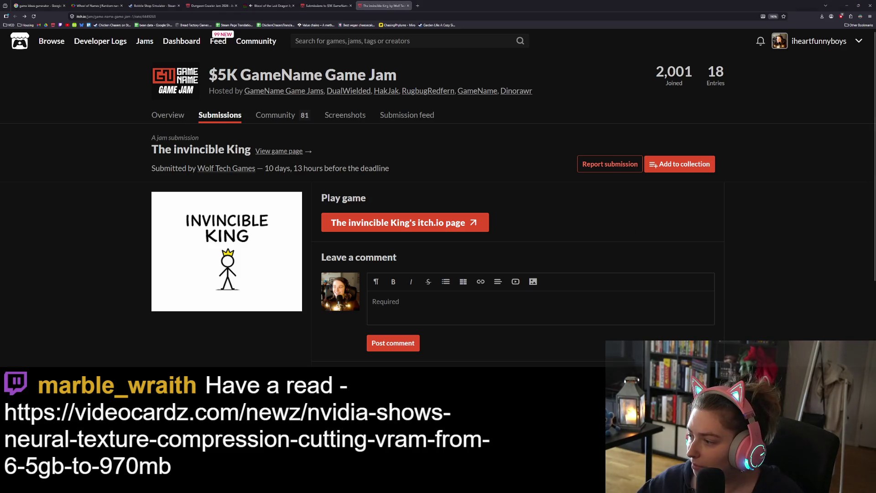
left_click(417, 6)
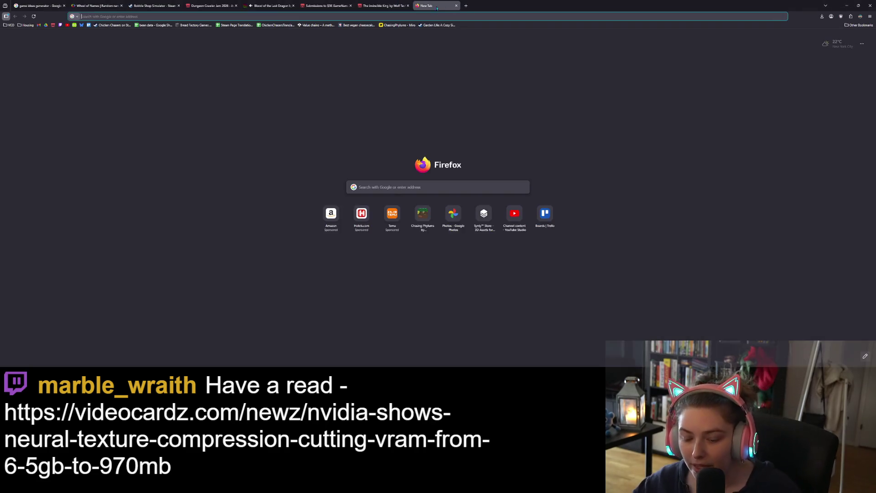
Load the pasted VideoCardz link about NVIDIA Neural Texture Compression and scroll into the article
key("ctrl+v")
key("Return")
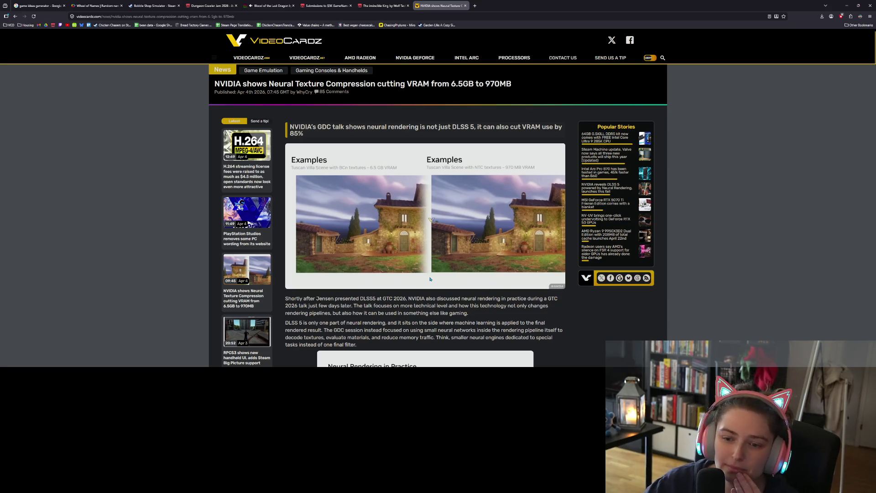
scroll(438, 199, "down", 2)
scroll(378, 122, "down", 1)
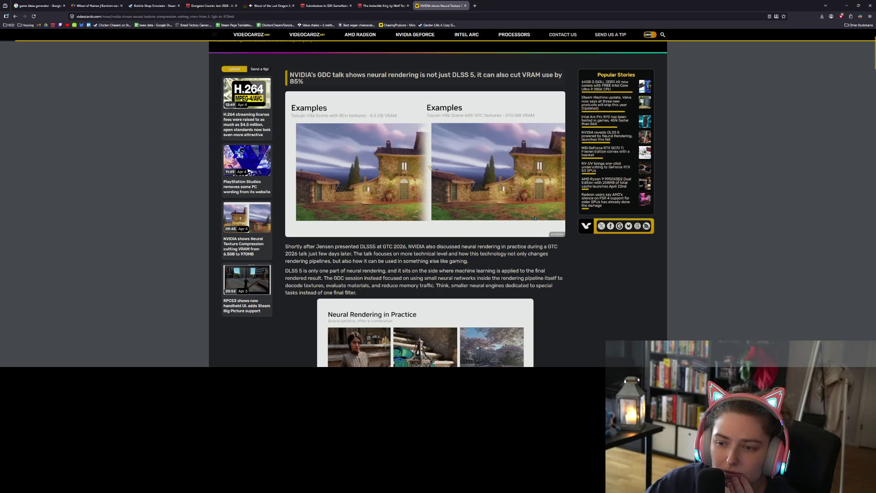
scroll(525, 221, "down", 3)
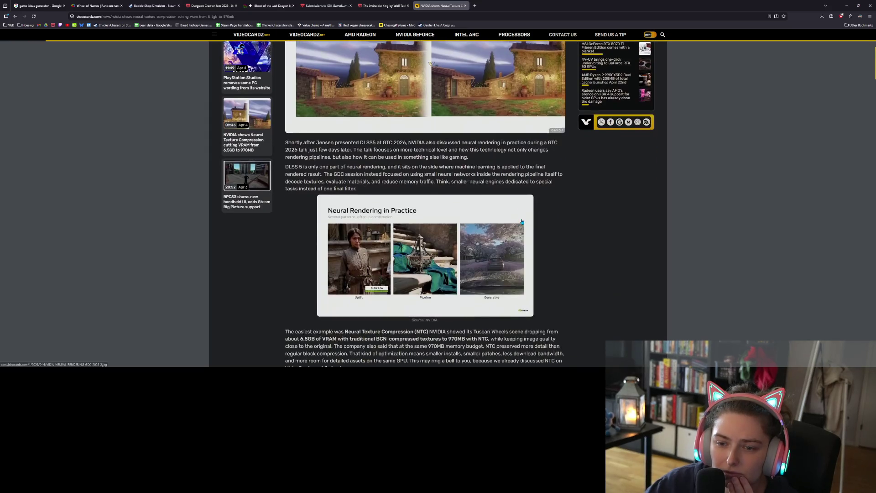
scroll(522, 222, "down", 1)
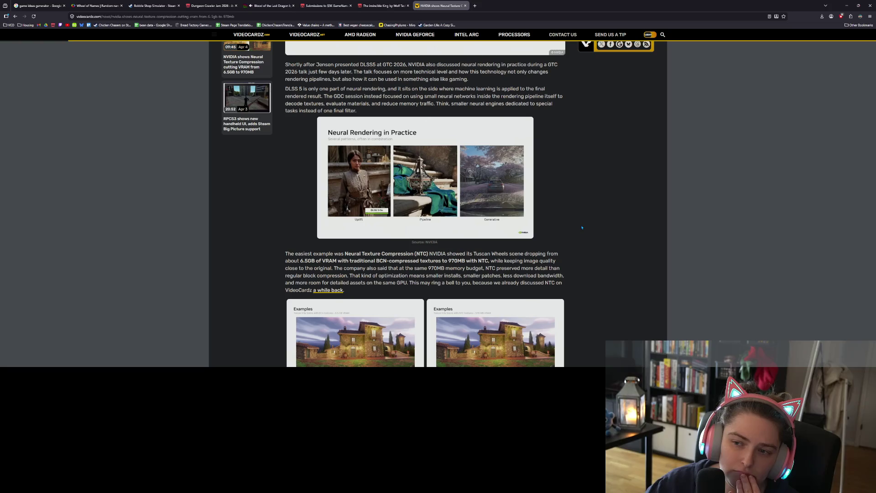
scroll(581, 227, "down", 1)
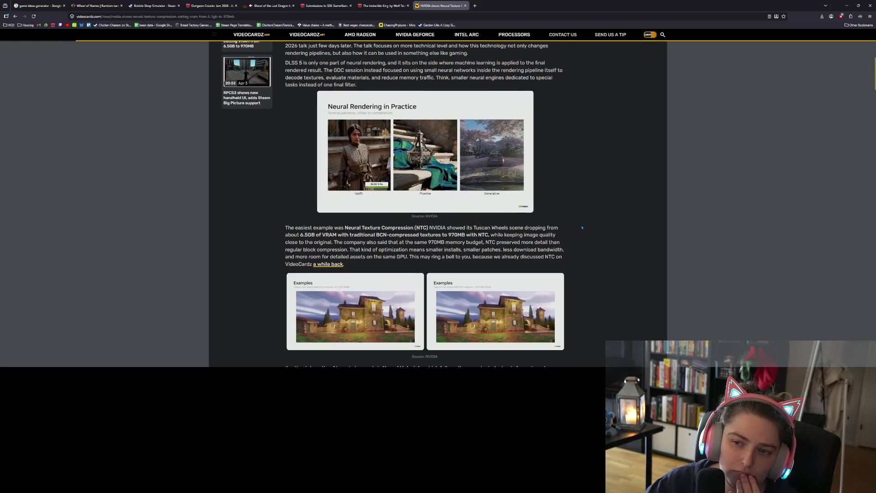
scroll(581, 228, "down", 1)
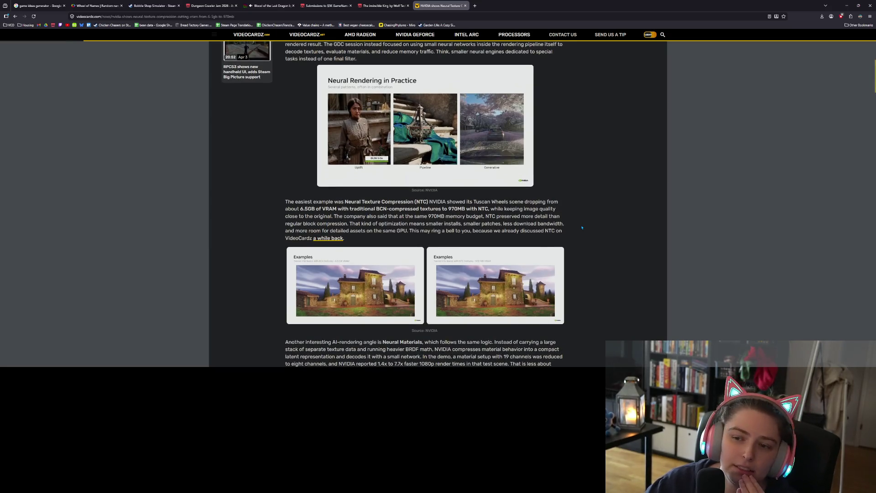
scroll(581, 227, "down", 1)
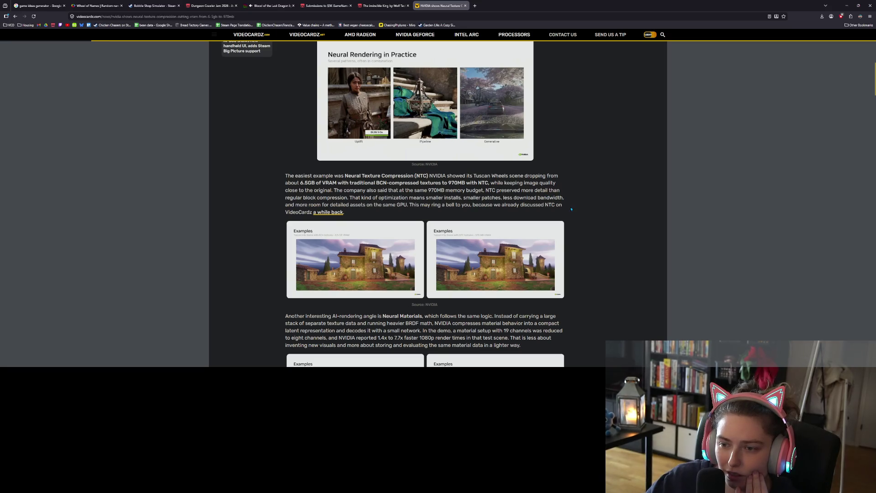
scroll(579, 208, "down", 1)
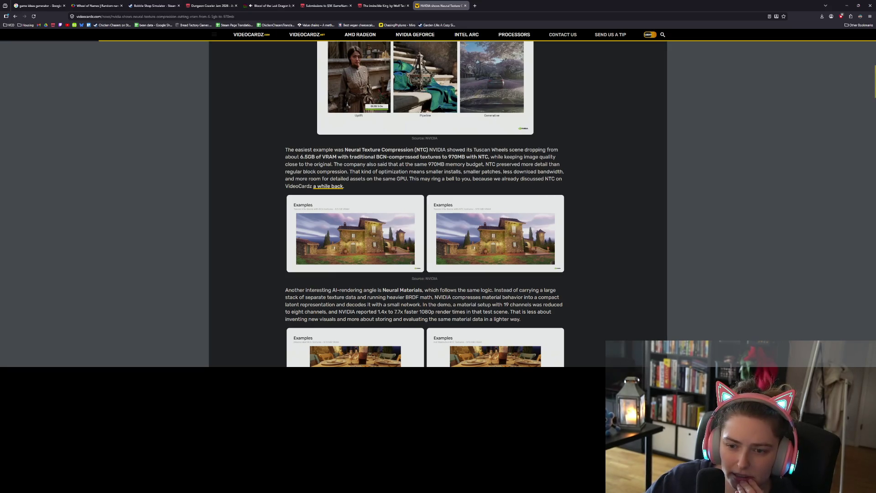
scroll(587, 218, "down", 2)
scroll(588, 218, "down", 1)
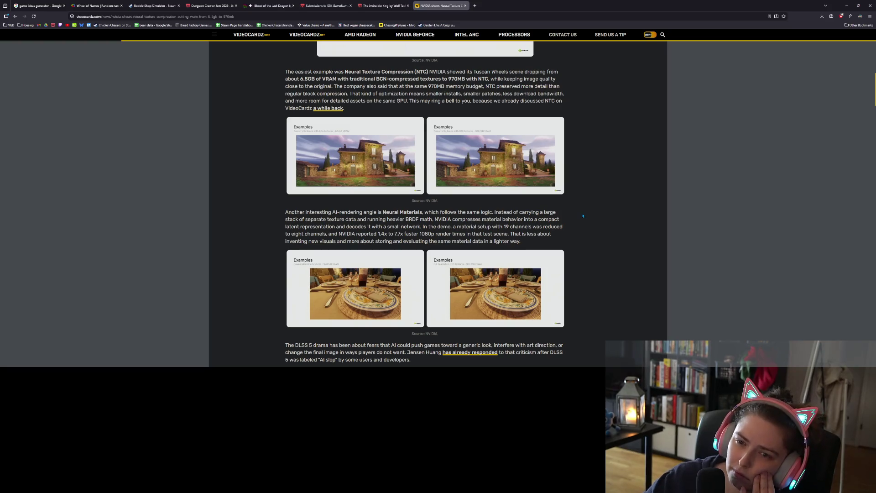
scroll(583, 216, "down", 1)
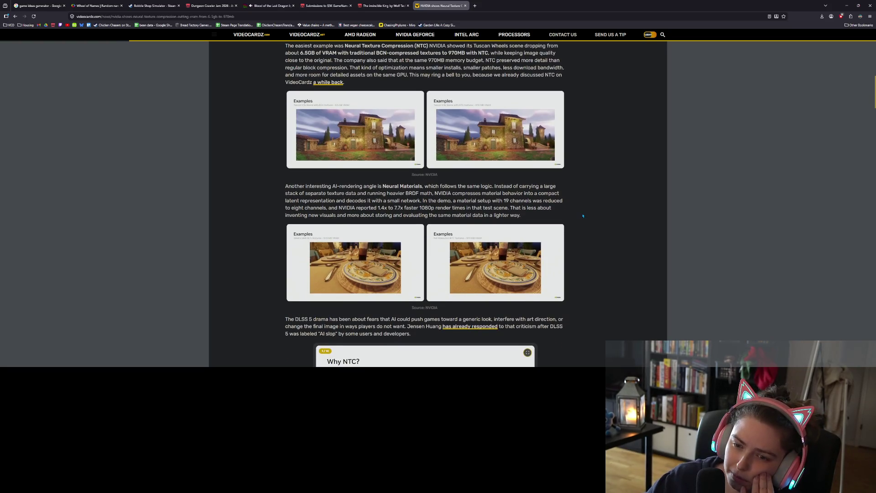
scroll(582, 215, "down", 3)
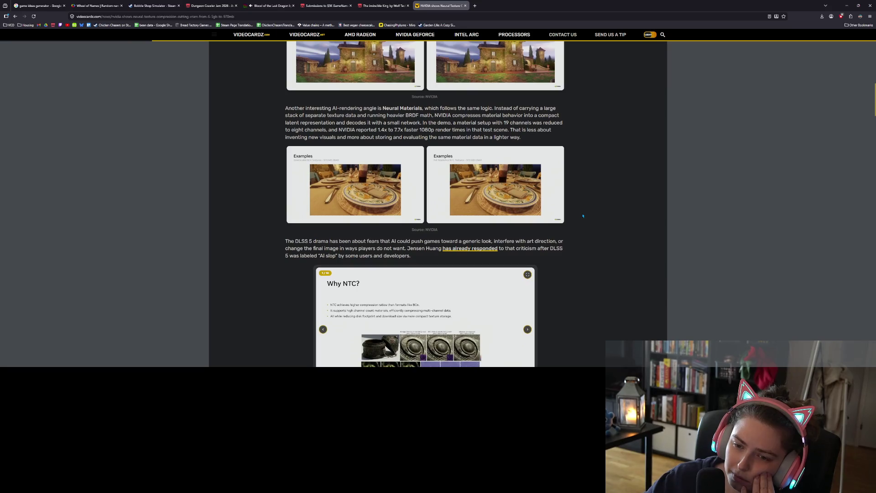
scroll(583, 215, "down", 6)
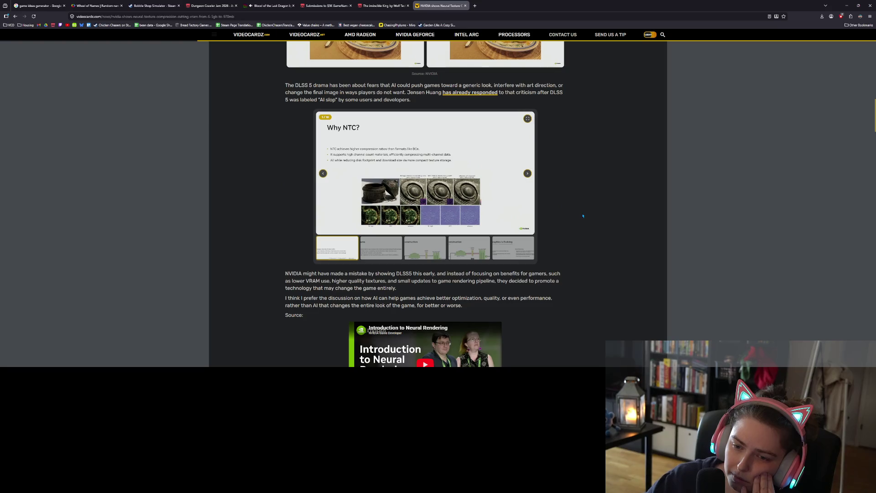
scroll(583, 216, "down", 3)
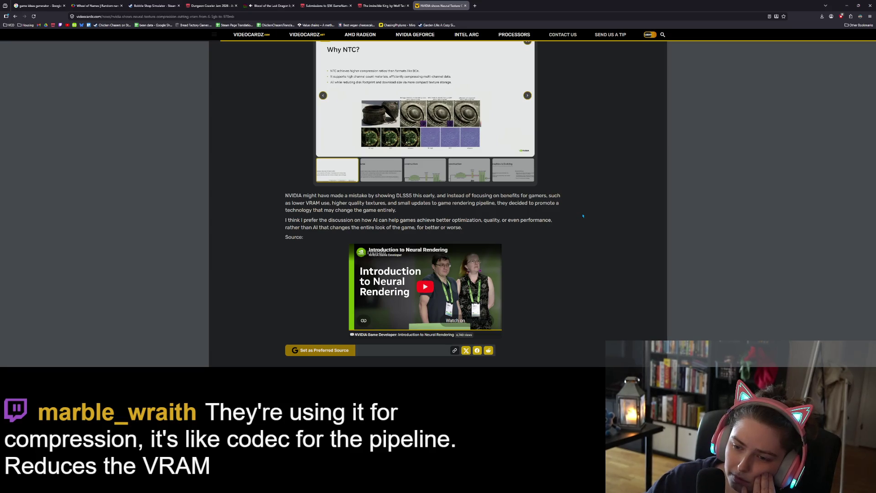
scroll(582, 216, "down", 1)
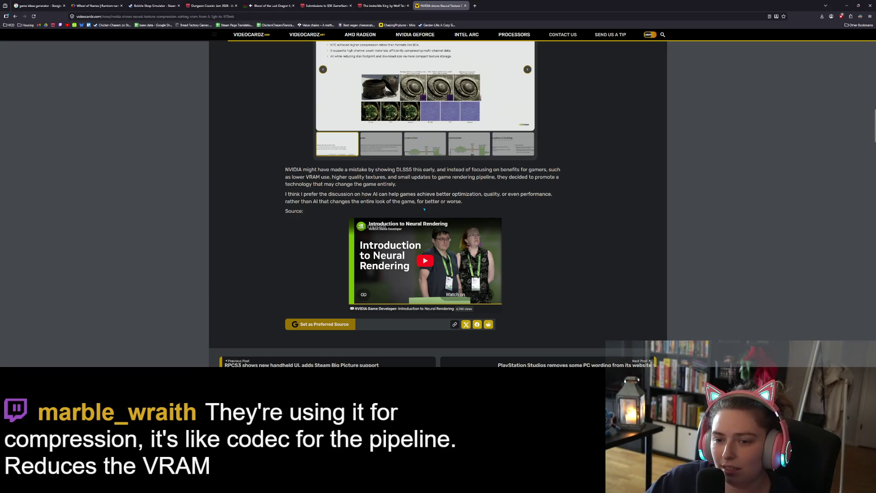
scroll(567, 197, "up", 2)
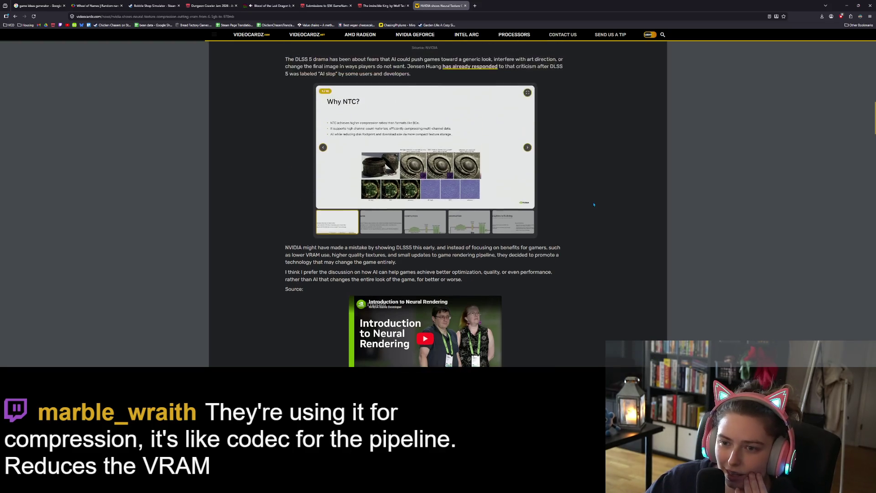
scroll(598, 242, "up", 5)
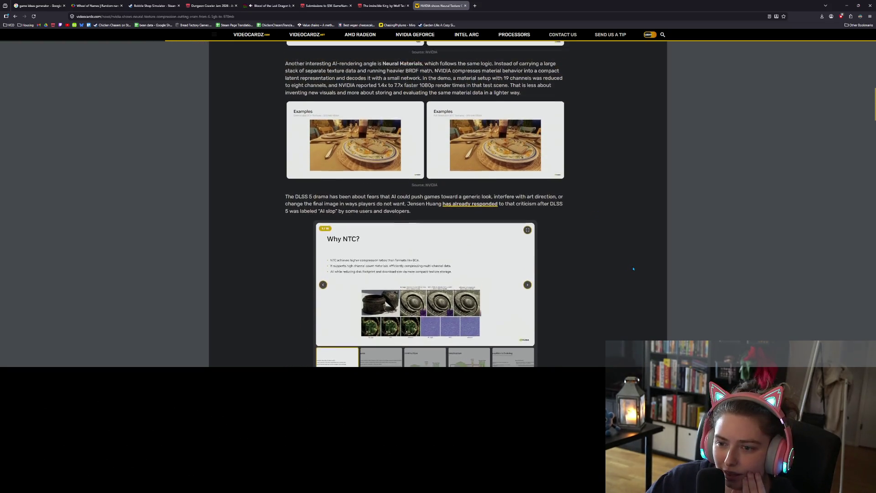
scroll(635, 269, "up", 3)
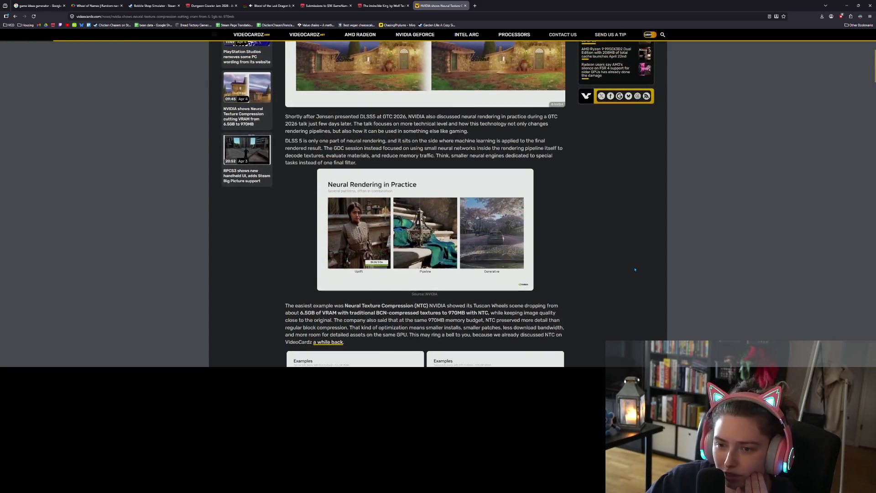
scroll(431, 142, "up", 2)
scroll(539, 259, "up", 2)
scroll(568, 289, "down", 1)
scroll(569, 289, "down", 1)
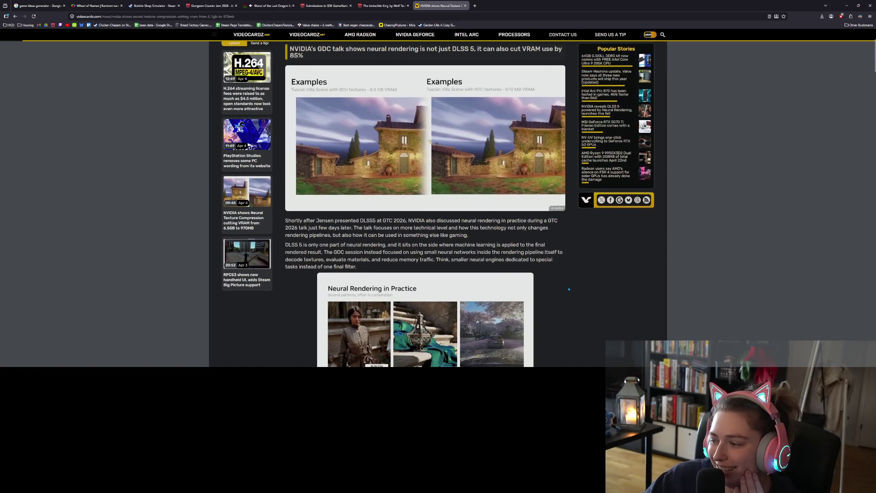
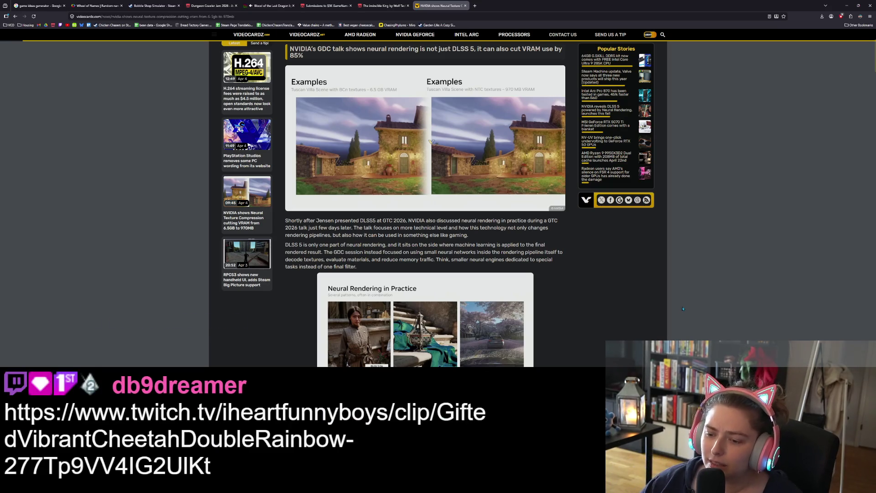
Paste the shared Twitch clip URL into a new Chrome tab and load it
scroll(677, 314, "down", 1)
scroll(677, 314, "down", 1)
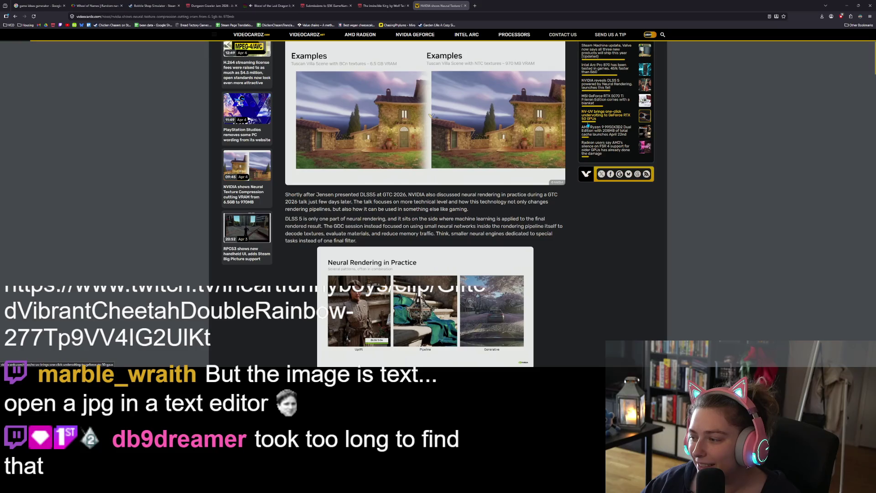
key("ctrl+t")
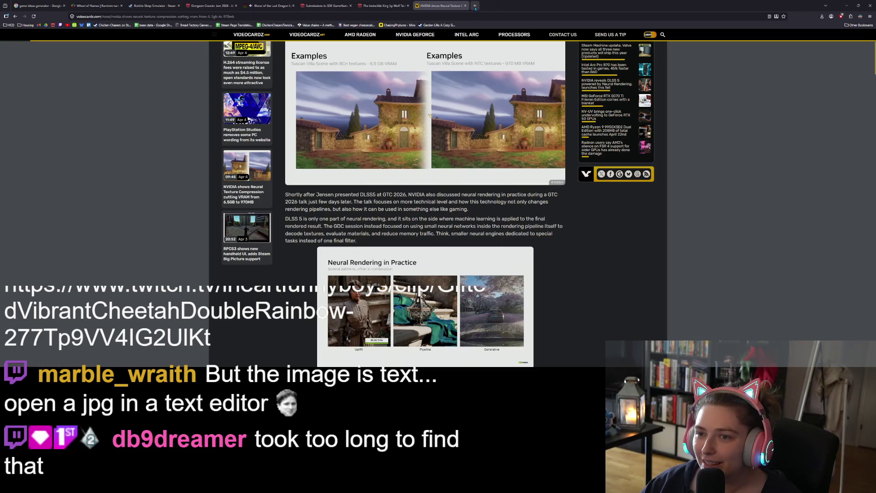
key("ctrl+v")
key("Return")
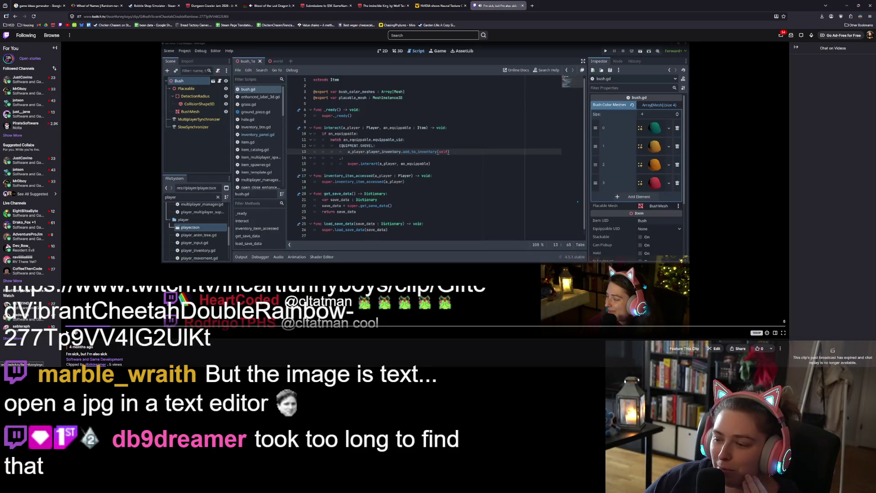
Watch the Twitch clip, rewinding it to about two seconds in, then close its tab
left_click(67, 332)
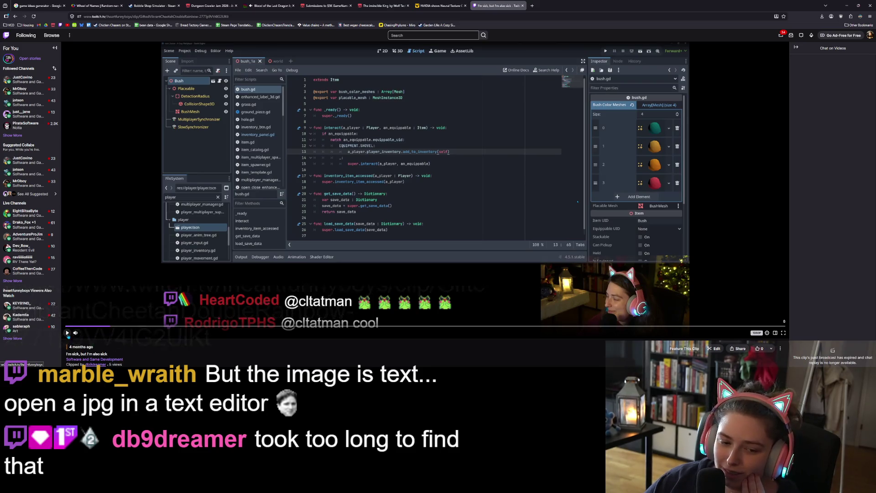
left_click(68, 333)
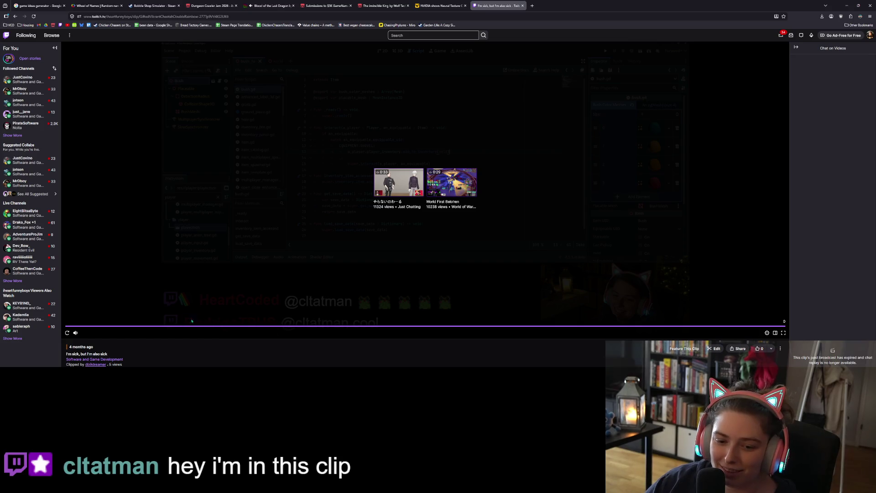
left_click_drag(461, 327, 342, 327)
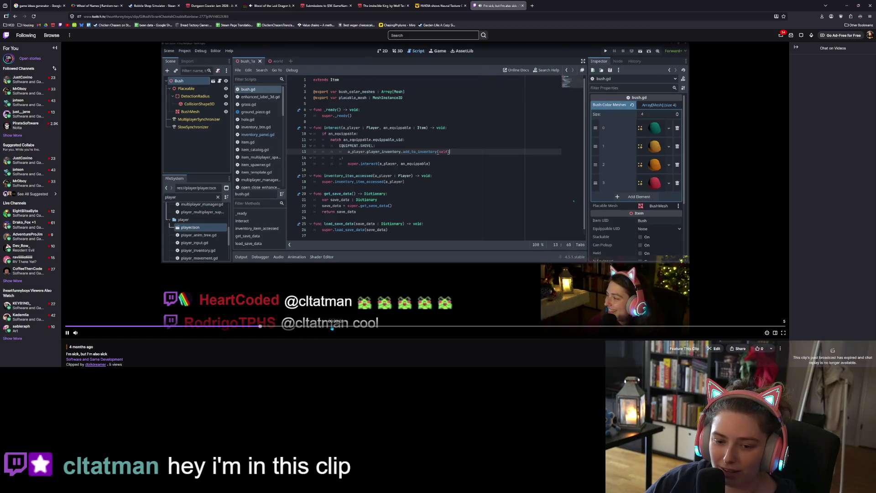
left_click(67, 332)
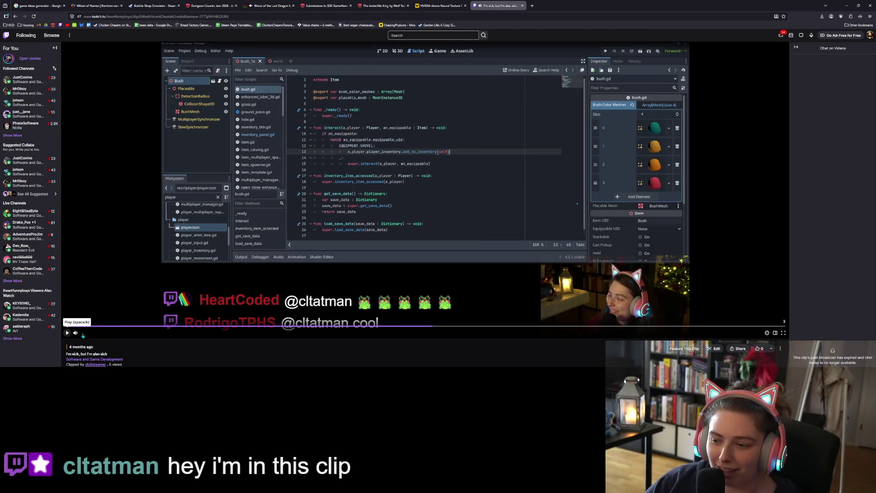
left_click(523, 6)
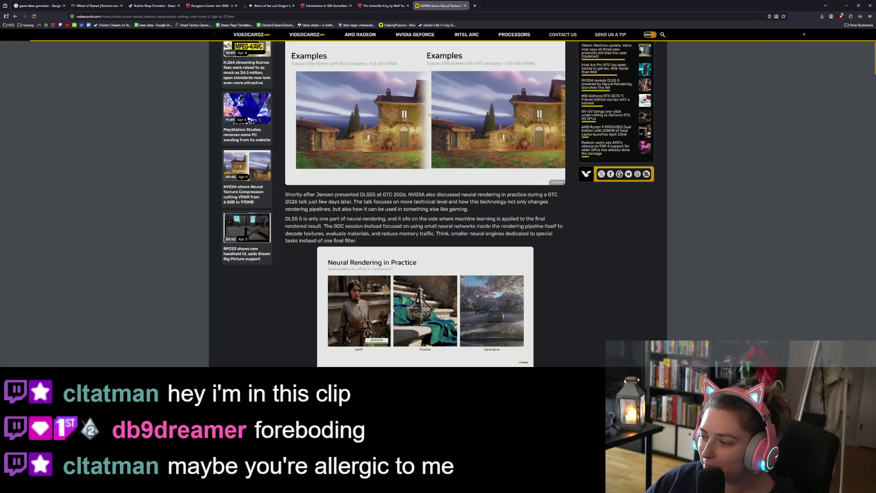
Switch from Chrome to the Godot editor showing the world scene
key("alt+Tab")
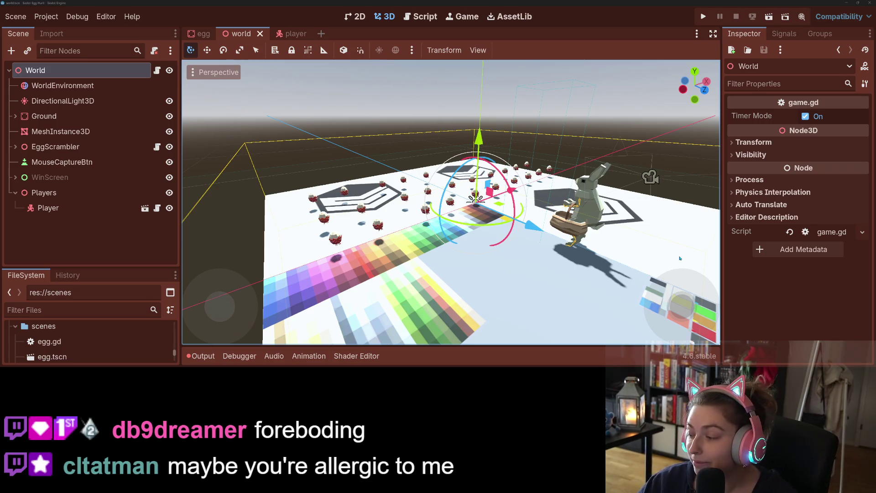
Inspect the egg-hunt board from above, then bring up the game.gd script
scroll(646, 239, "down", 5)
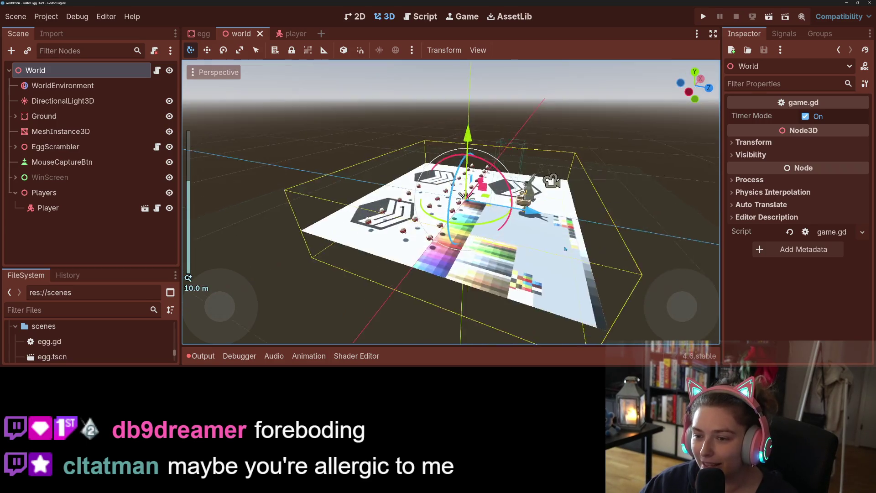
scroll(559, 247, "up", 3)
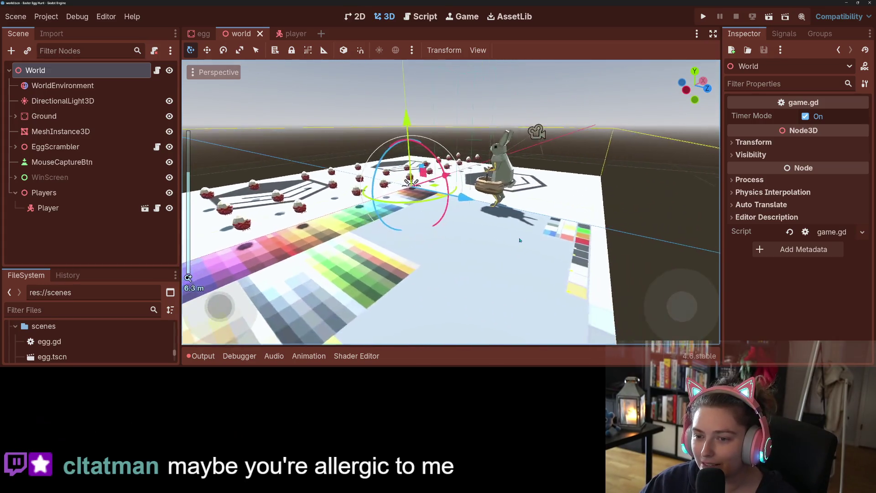
left_click_drag(551, 248, 555, 271)
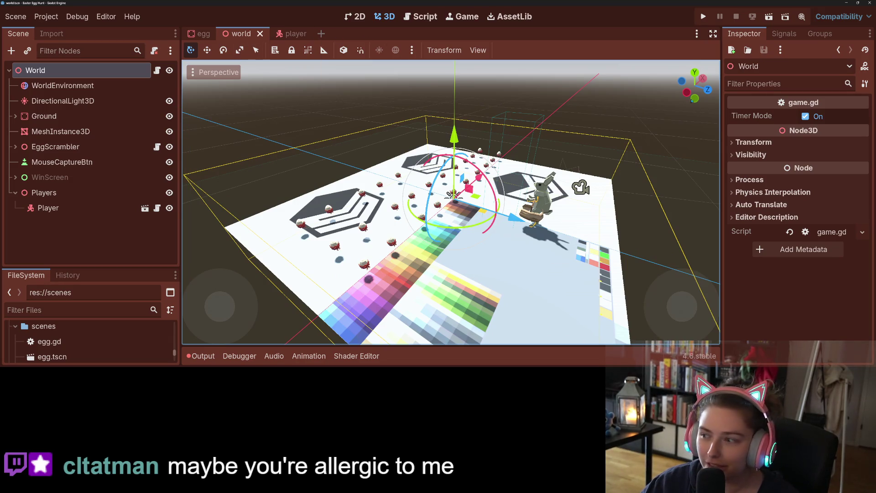
left_click(416, 18)
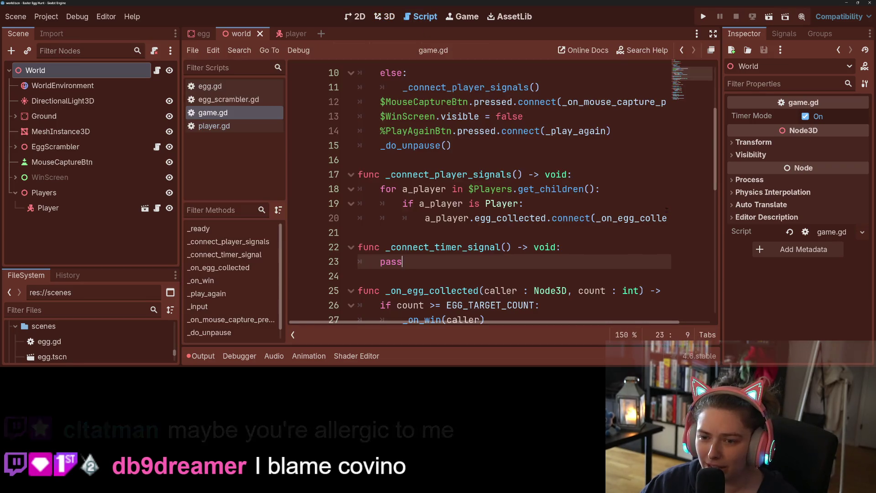
Add a Timer child node under World through the Add Child Node search
key("shift+Home")
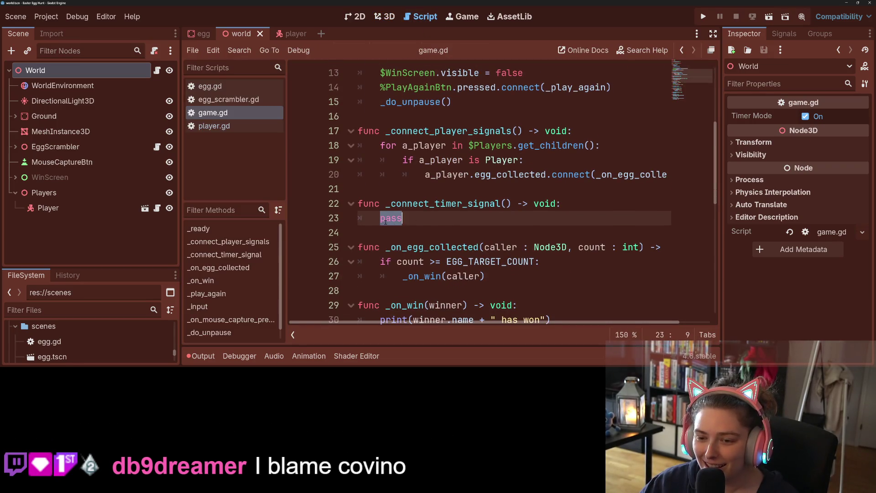
scroll(451, 224, "down", 2)
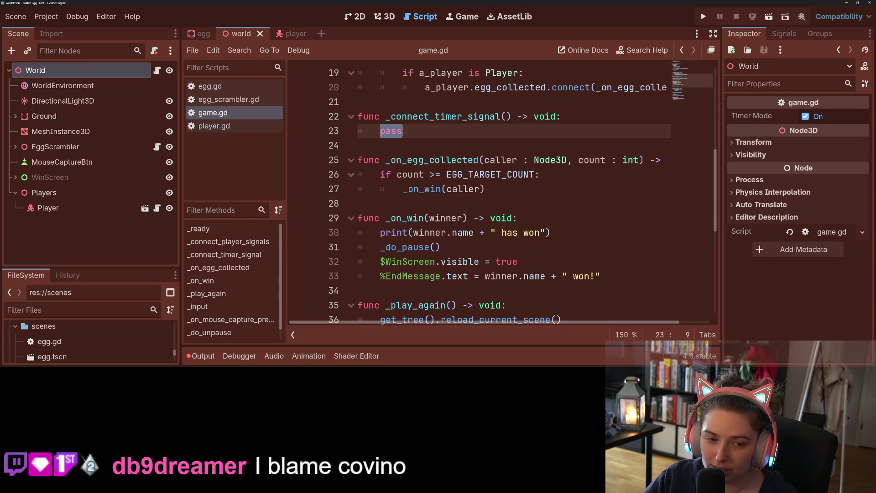
left_click(452, 146)
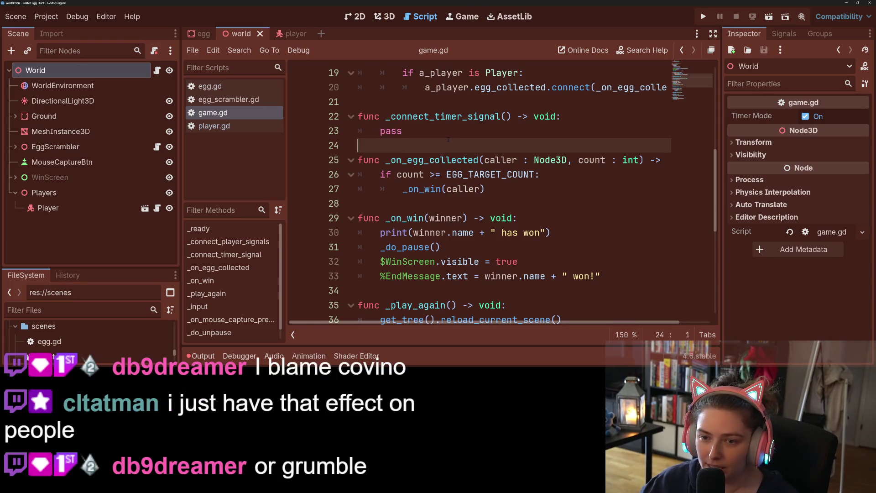
right_click(110, 71)
left_click(131, 94)
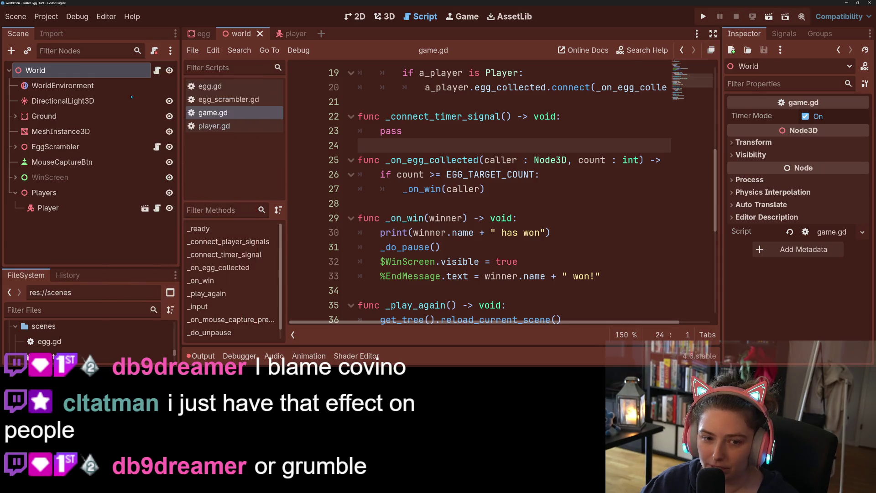
type("but")
type("timer")
key("Return")
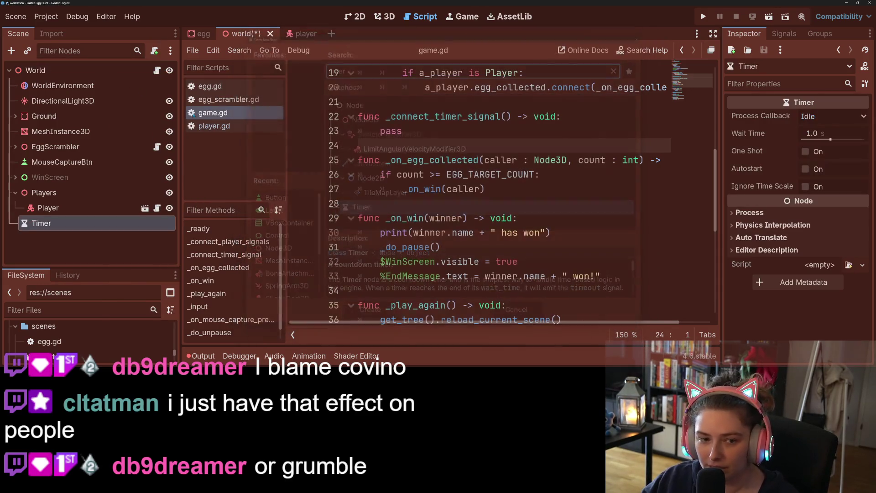
Move the Timer above Players, rename it GameTimer, enable One Shot, and save the scene
left_click_drag(43, 223, 50, 169)
mouse_move(52, 161)
left_mouse_down()
mouse_move(57, 146)
mouse_move(28, 234)
mouse_move(19, 200)
left_mouse_up()
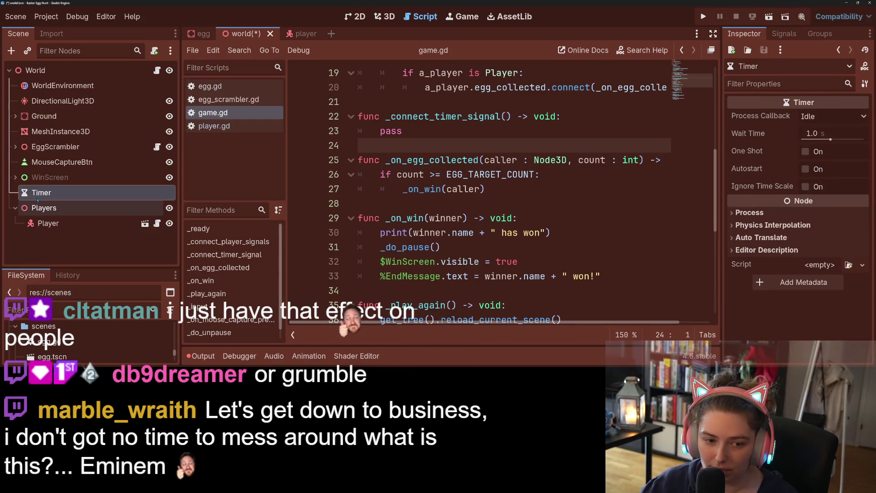
right_click(38, 193)
left_click(73, 172)
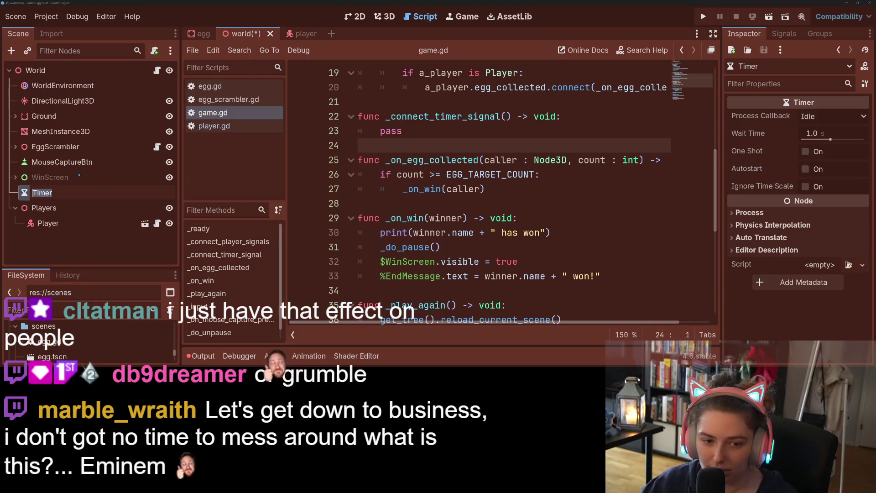
type("GameTimer")
key("Return")
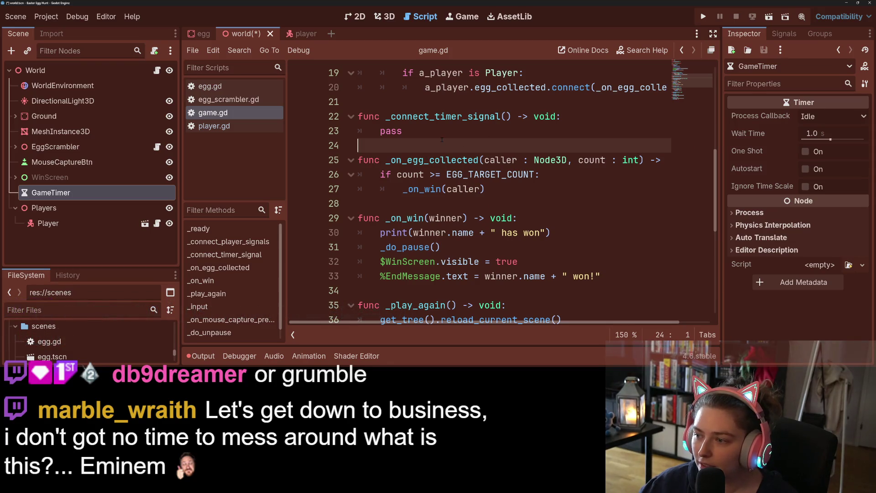
left_click(805, 151)
key("ctrl+s")
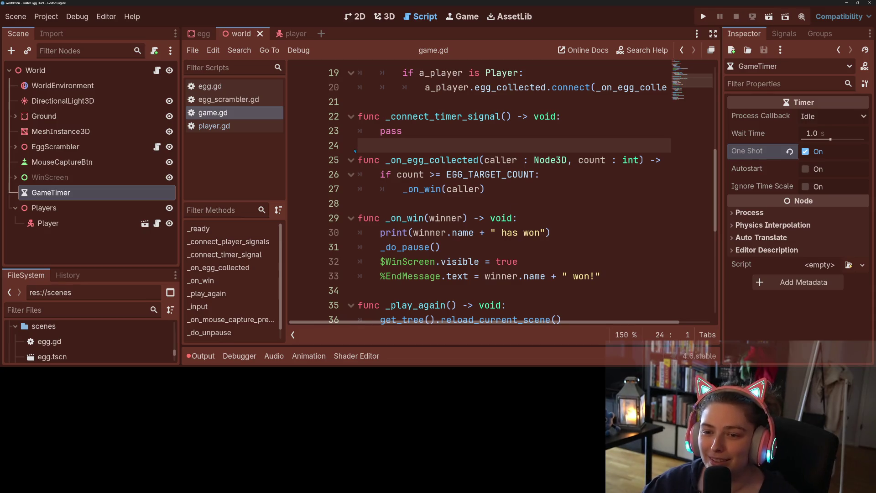
Replace pass on line 23 with $GameTimer.start() using autocompletion
double_click(396, 132)
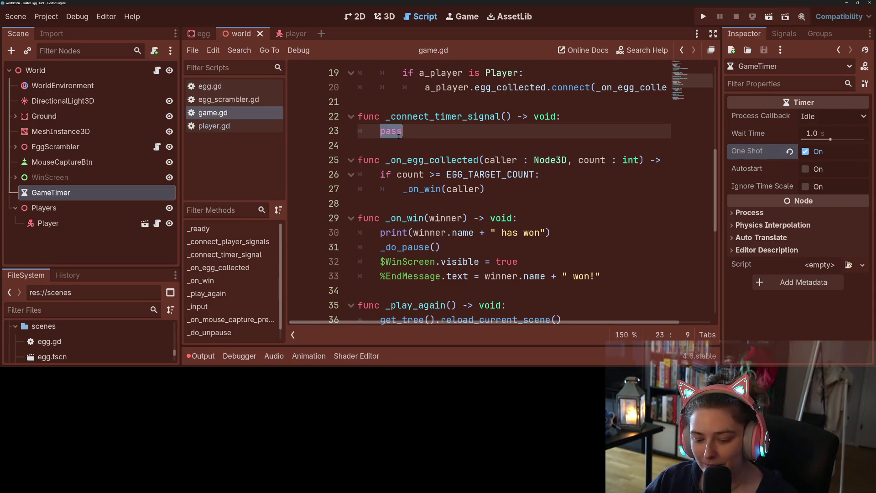
type("$Ga")
key("Return")
type(".")
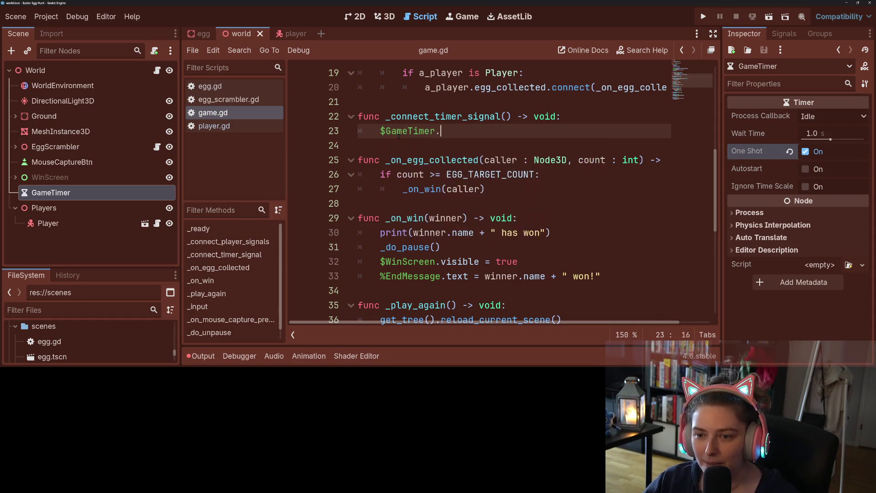
type("st")
key("Return")
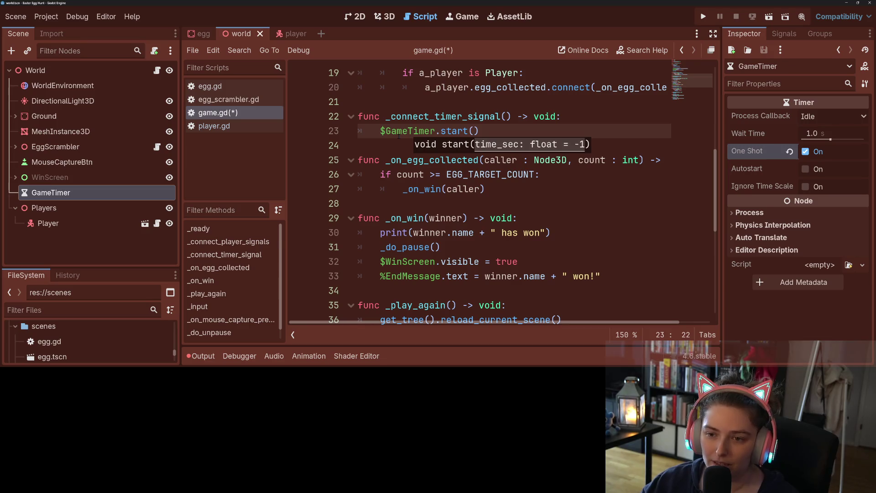
scroll(398, 135, "up", 6)
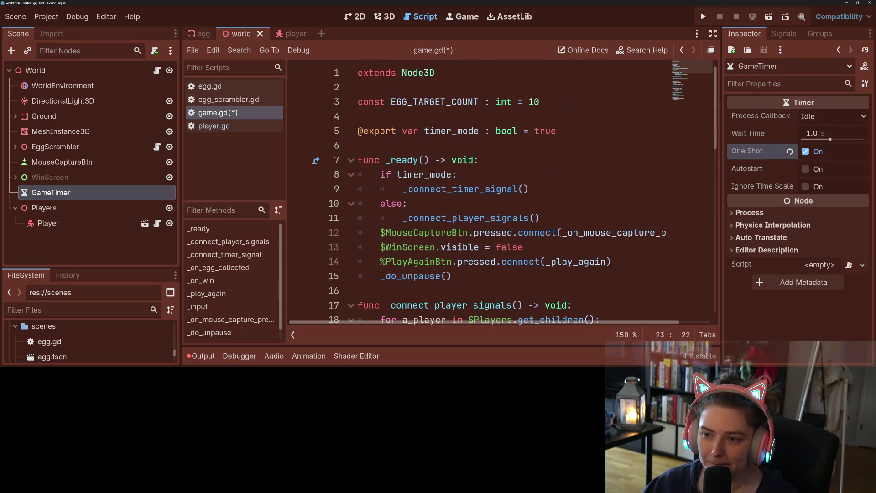
Add 'const GAME_TIME : float = 30.0' on a new line below EGG_TARGET_COUNT
left_click(567, 104)
key("Return")
type("const TIMER_T")
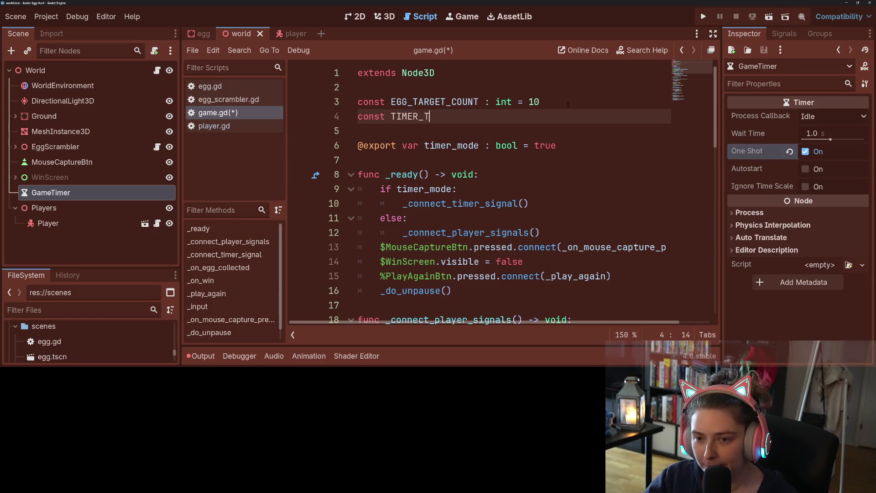
key("BackSpace")
key("BackSpace")
key("BackSpace")
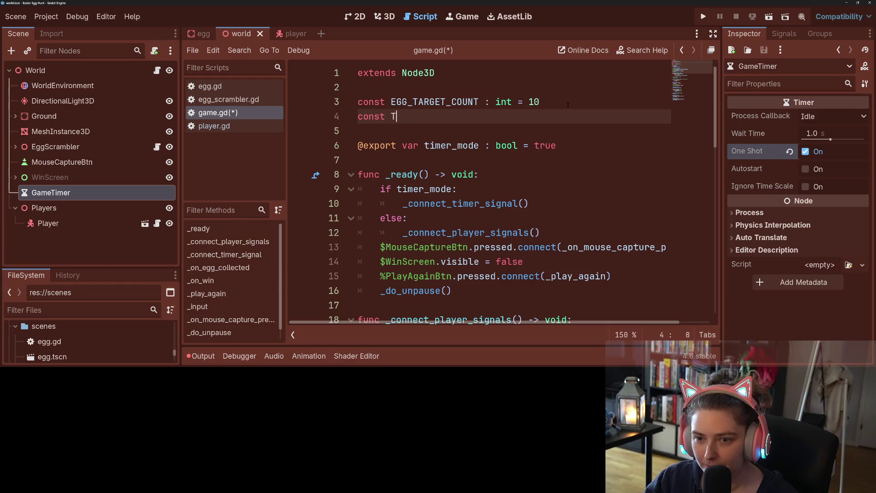
type("GAME_TIM")
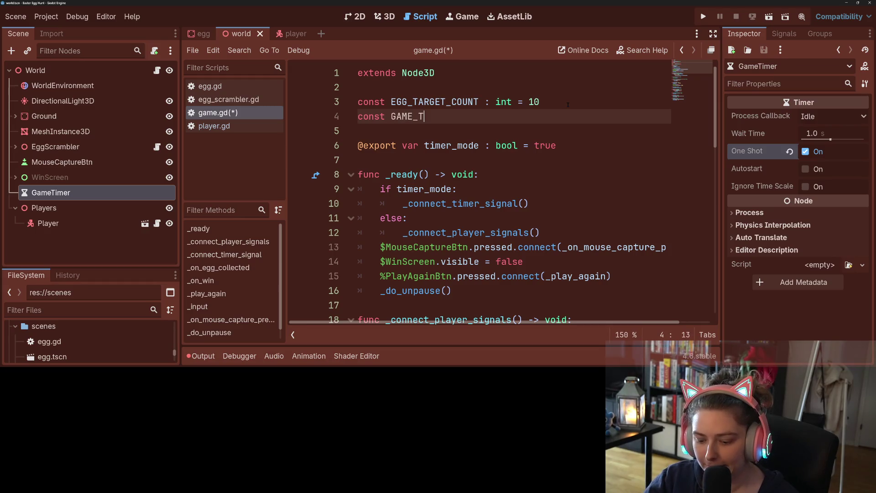
type("E : ")
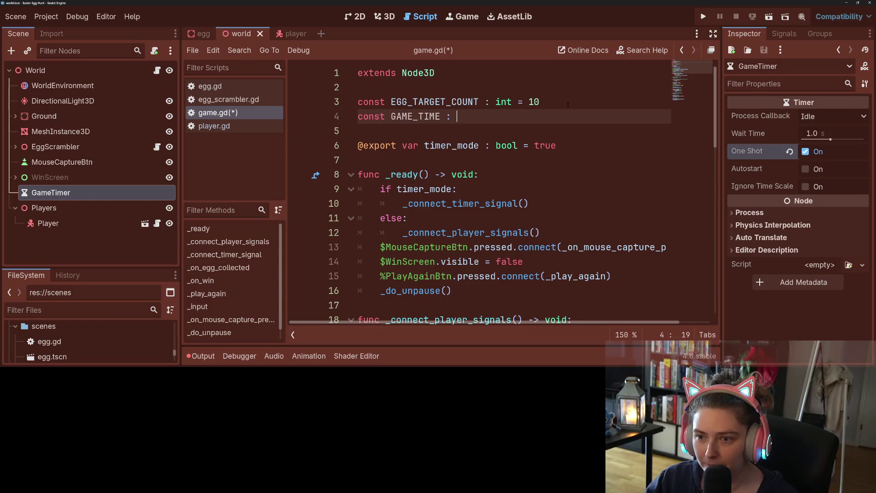
type("float = ")
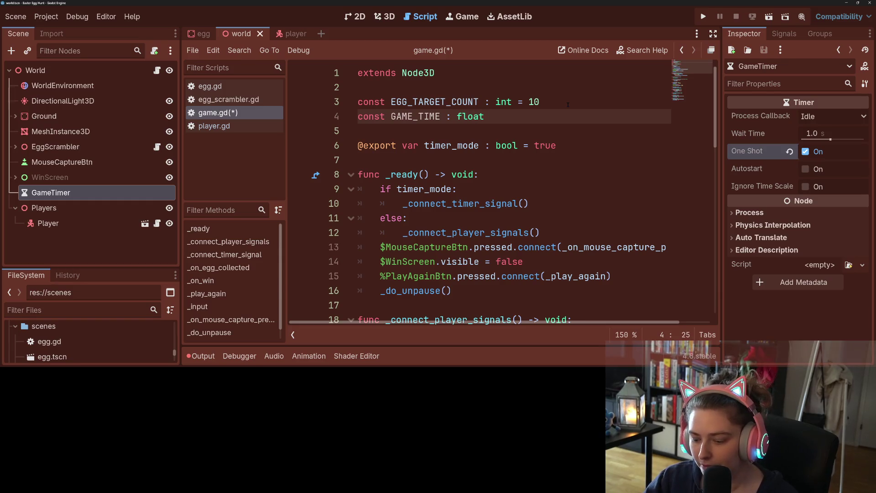
type("30.0")
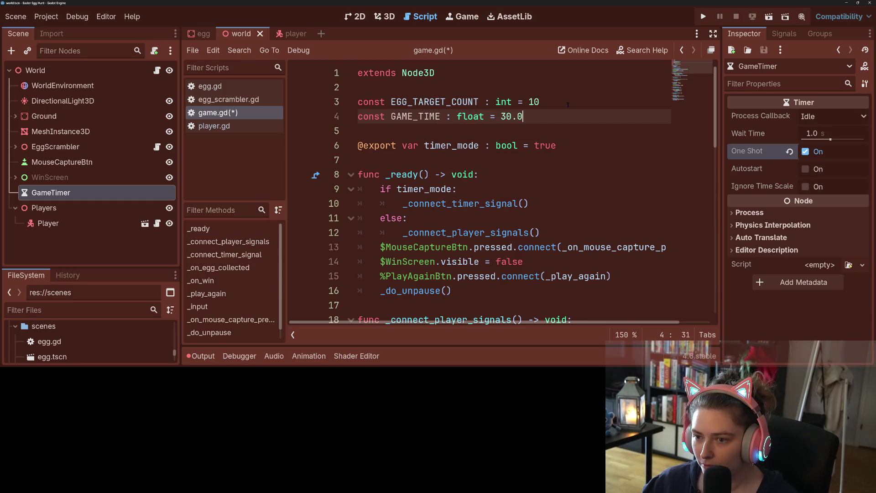
Rename the constant to GAME_TIME_SEC, copy the name, and save game.gd
double_click(439, 116)
left_click(439, 116)
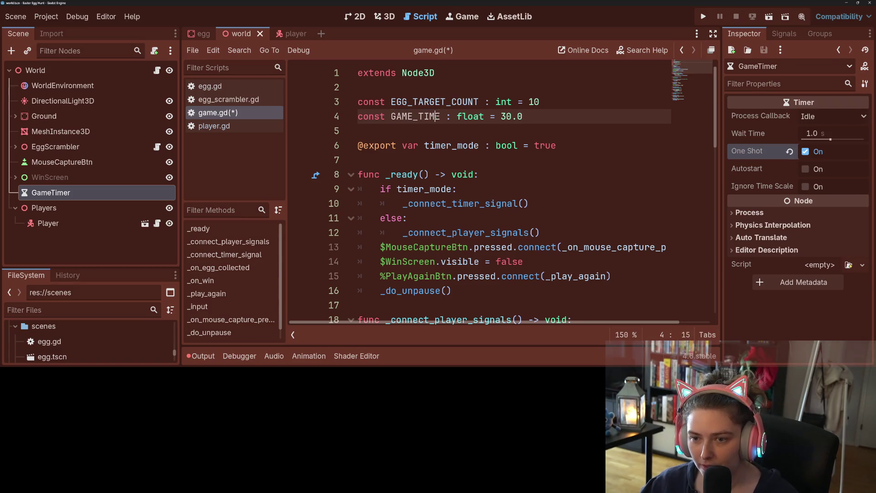
type("_SEC")
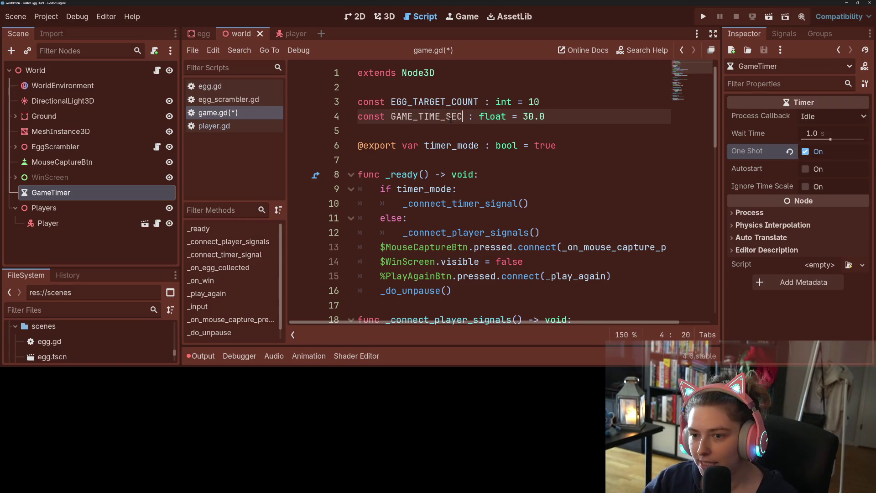
double_click(450, 117)
key("ctrl+c")
key("ctrl+s")
scroll(453, 128, "down", 5)
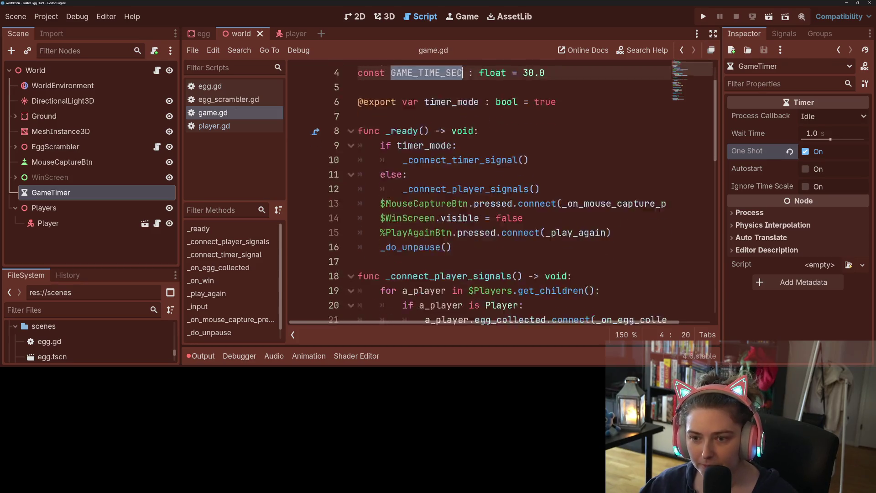
left_click(475, 189)
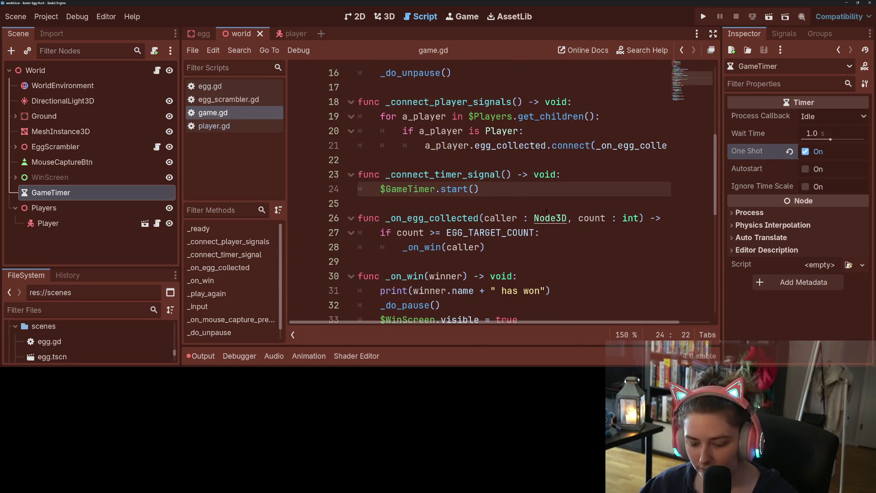
Pass GAME_TIME_SEC to the start call and add a $GameTimer.timeout.connect( line above it
key("ctrl+v")
key("Up")
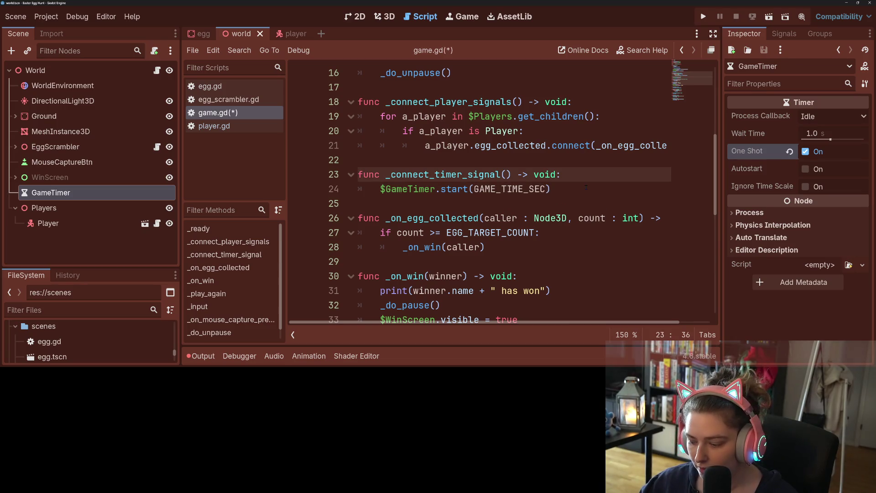
key("Return")
type("$G")
key("Return")
type(".co")
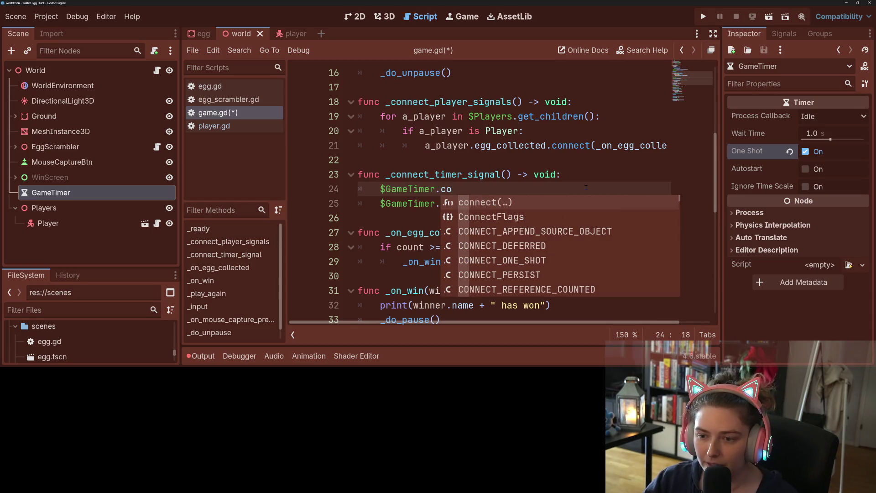
key("Return")
key("BackSpace")
key("BackSpace")
key("BackSpace")
type("t")
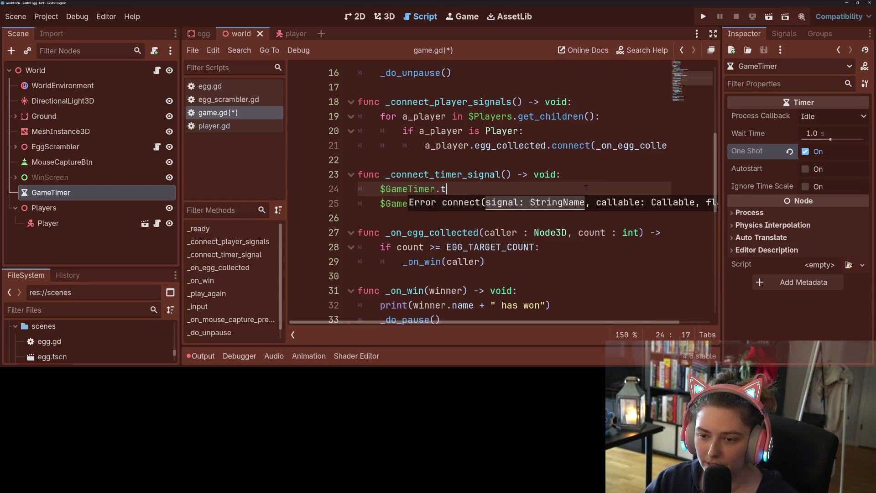
key("Return")
type(".connect(")
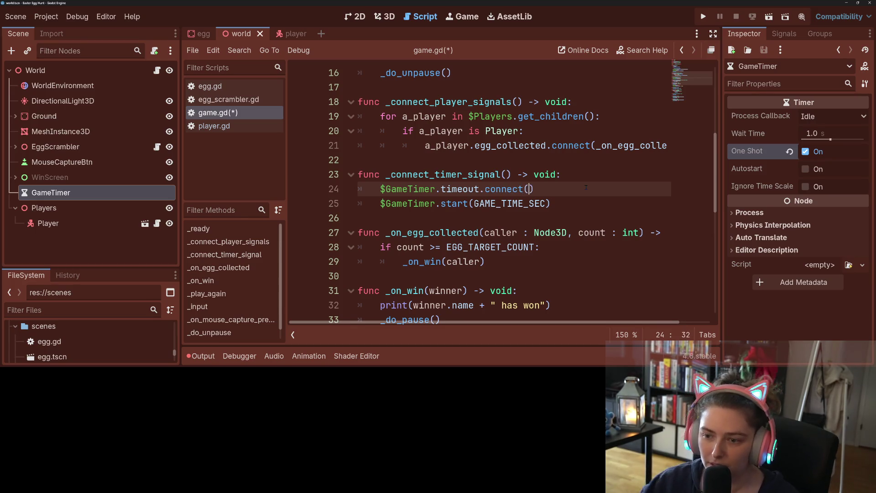
Complete the connect call with the _on_game_timer_timeout callback
scroll(565, 194, "down", 3)
scroll(557, 200, "up", 1)
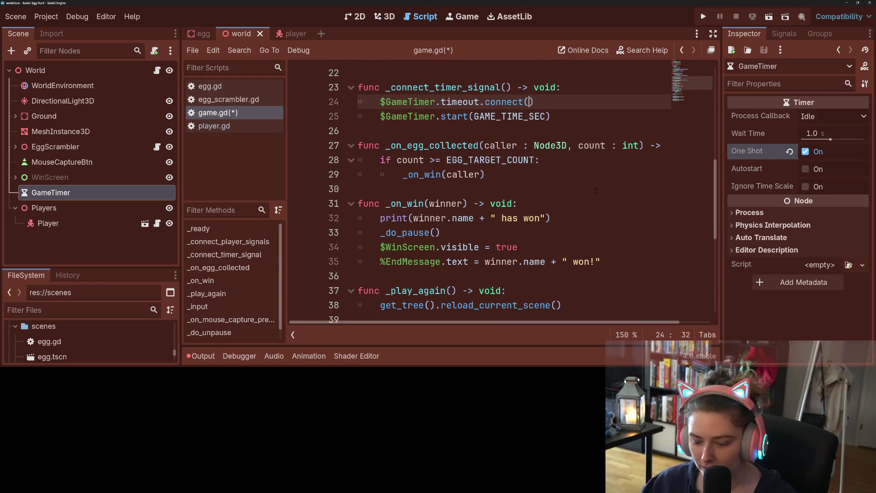
type("game_time")
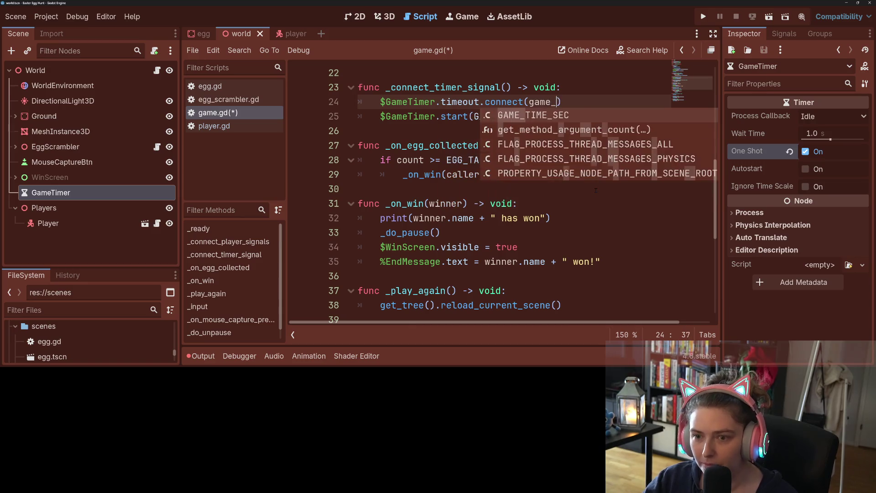
type("r_timeout")
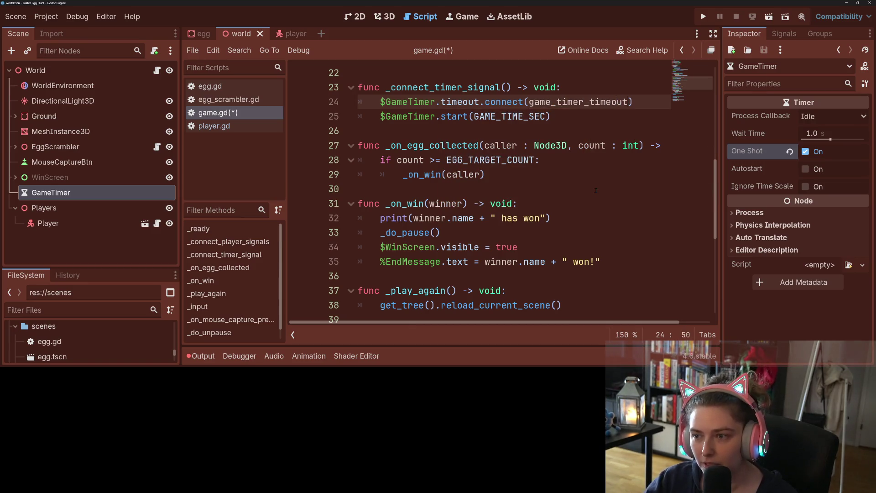
double_click(578, 102)
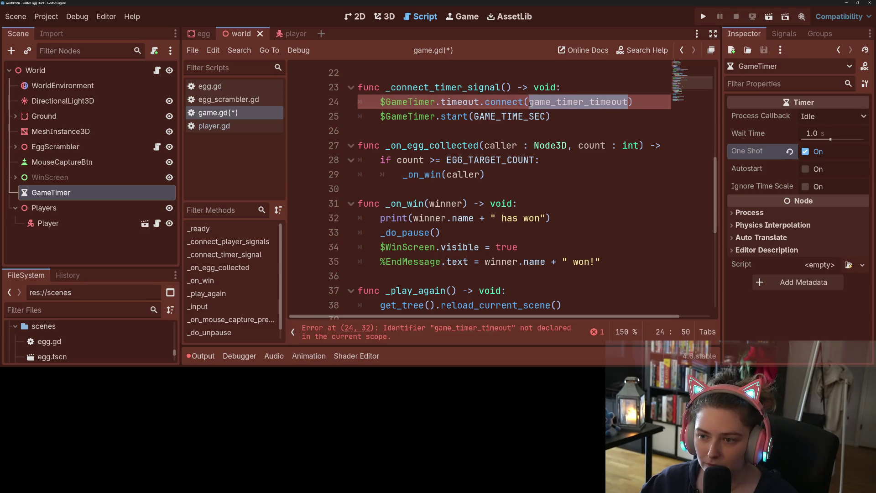
left_click(529, 102)
type("_on")
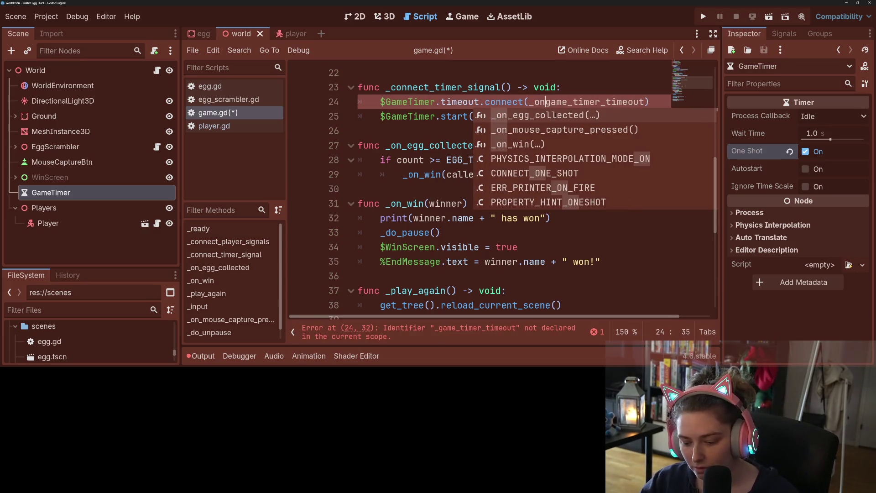
type("_")
double_click(532, 102)
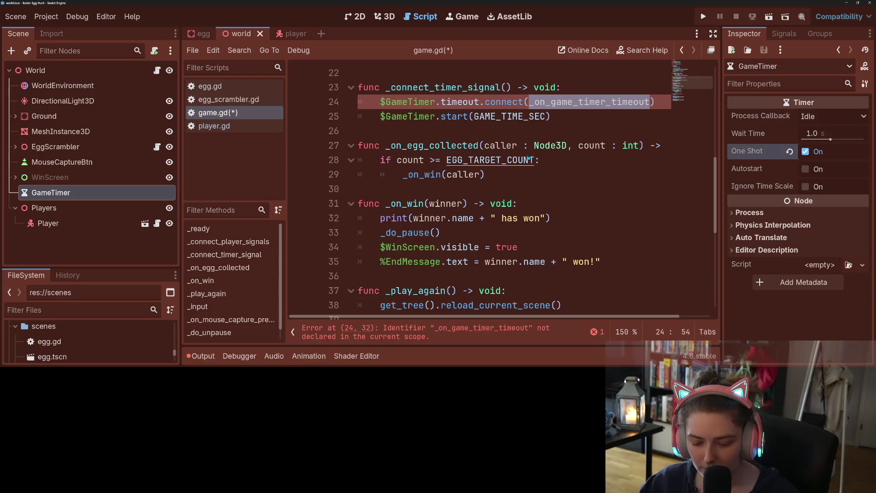
Add 'func _on_game_timer_timeout() -> void:' with a pass body after _on_egg_collected
left_click(424, 194)
key("Up")
key("Up")
key("Up")
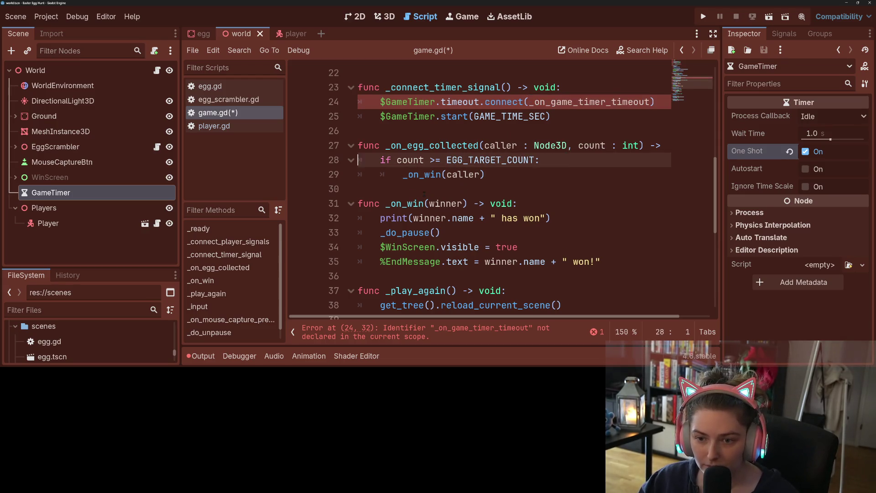
key("Down")
key("Down")
key("Down")
key("Return")
key("Return")
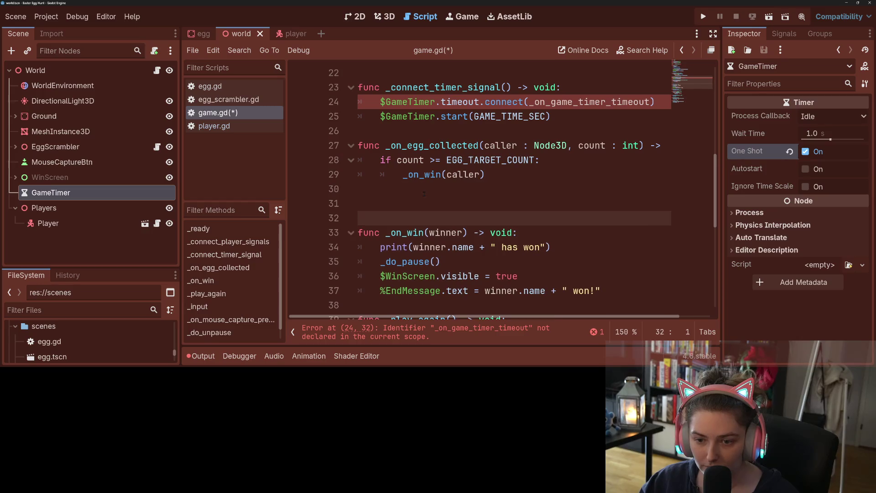
key("Up")
type("func _on_game_timer_timeout")
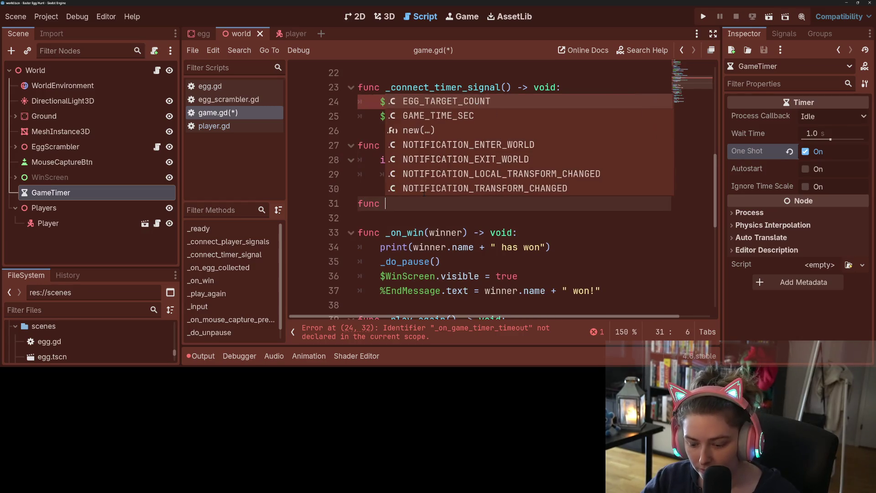
type("() -> void")
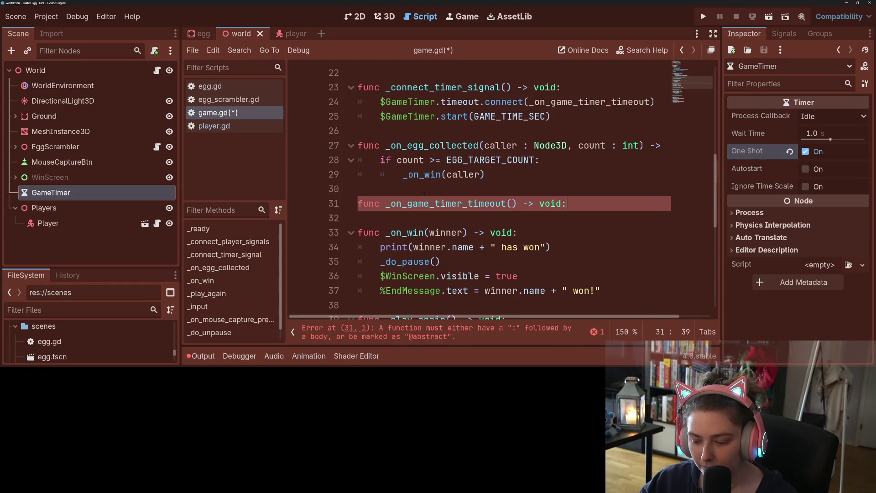
type(":")
key("Return")
type("pass")
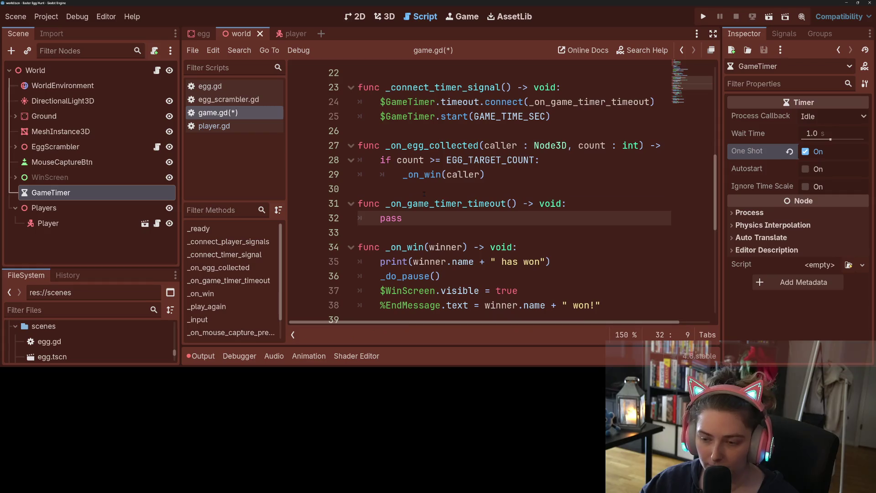
Start replacing a placeholder pass with the loop 'for a_child in $P'
left_click(426, 187)
left_click(486, 174)
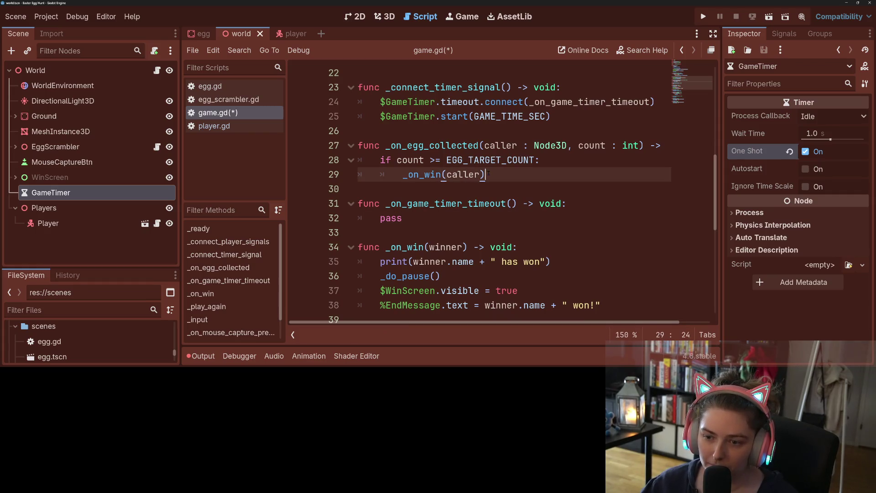
double_click(441, 223)
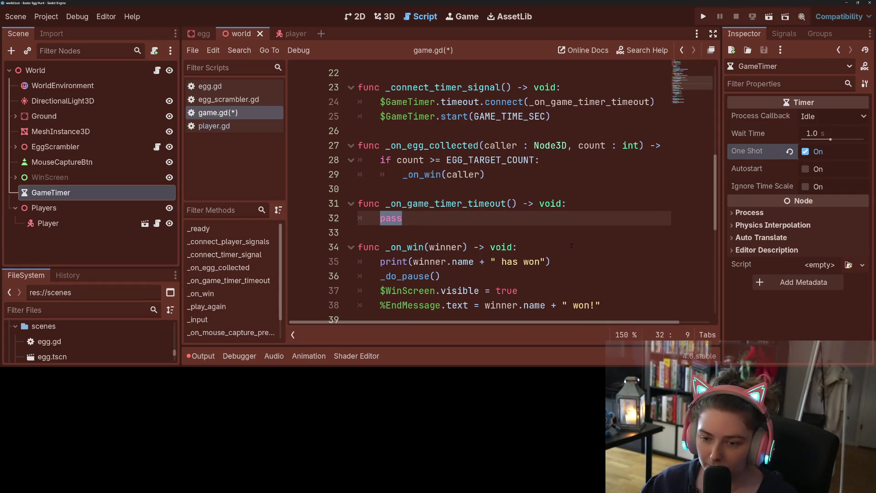
type("for ")
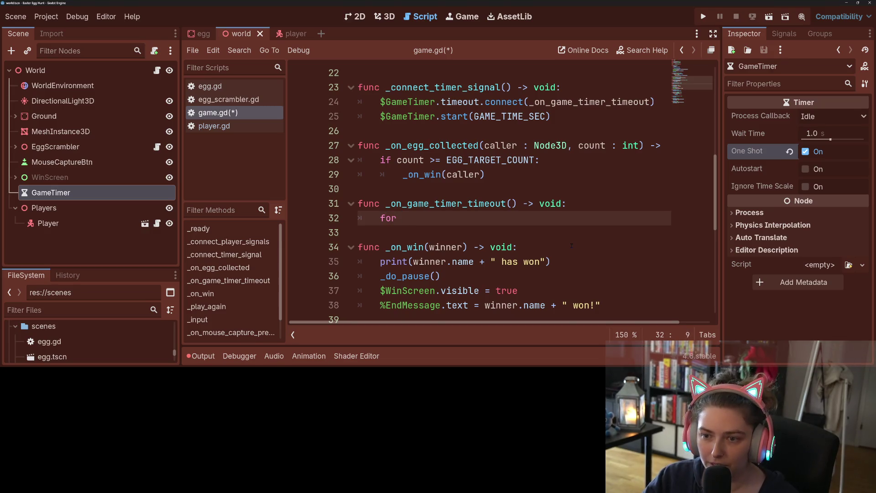
type("a_")
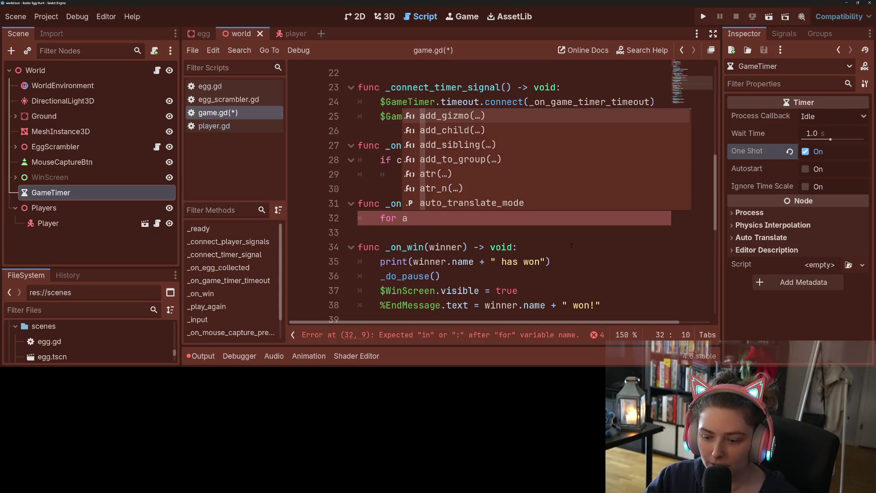
type("child in ")
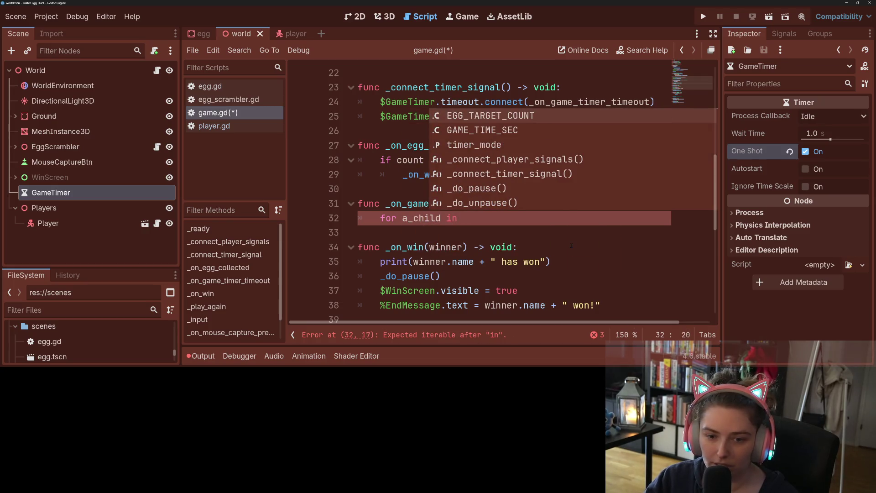
type("$P")
Loop over $Players.get_children() and check that each a_child is a Player
key("Return")
type(".get")
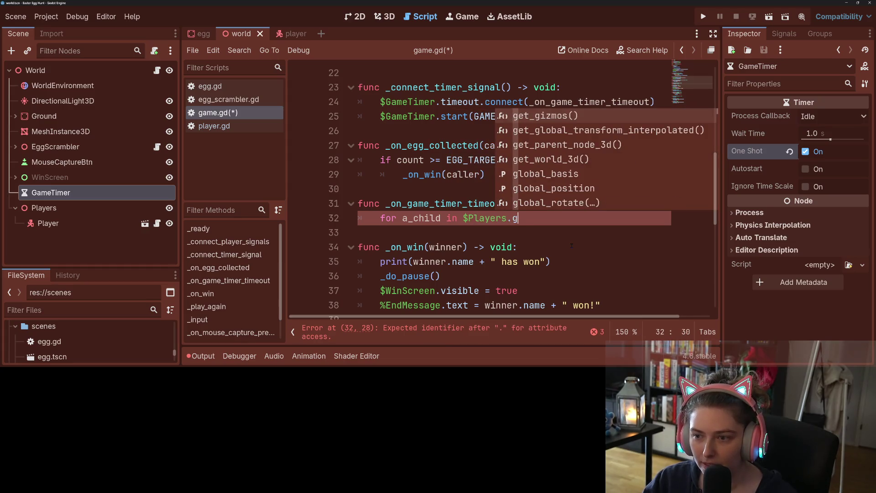
type("_chil")
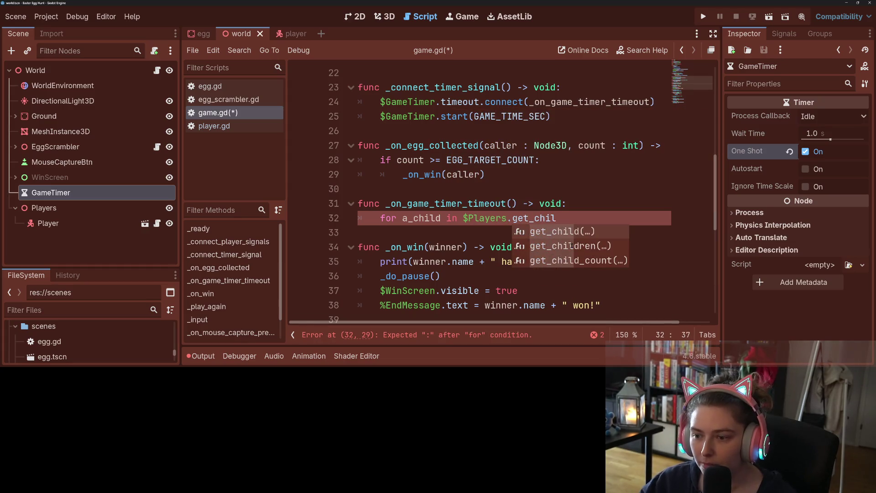
key("Down")
key("Return")
type(":")
key("Return")
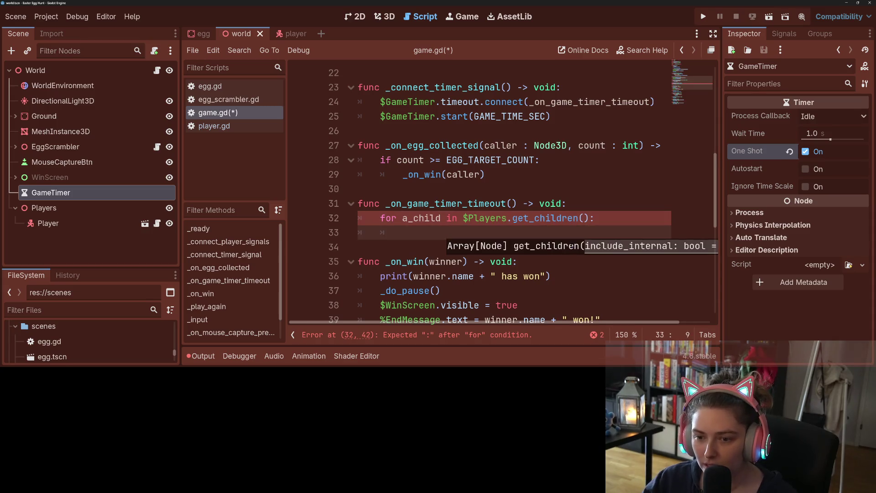
type("if a_child is Pl")
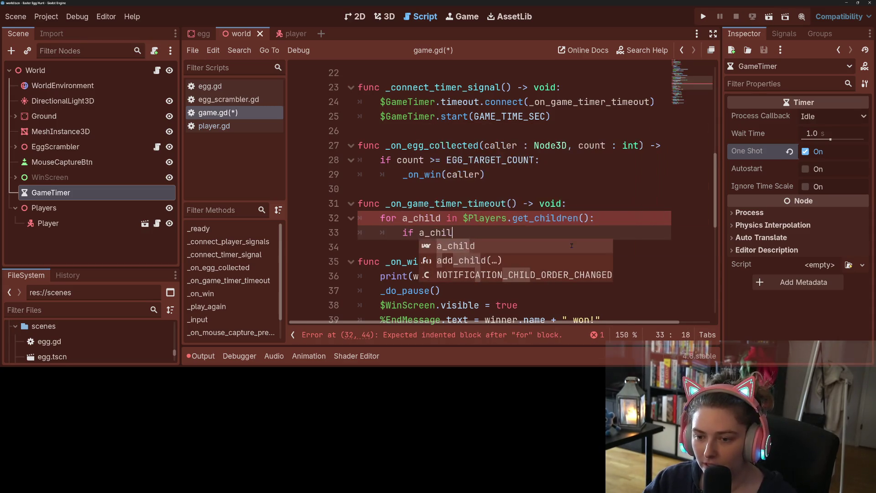
key("Return")
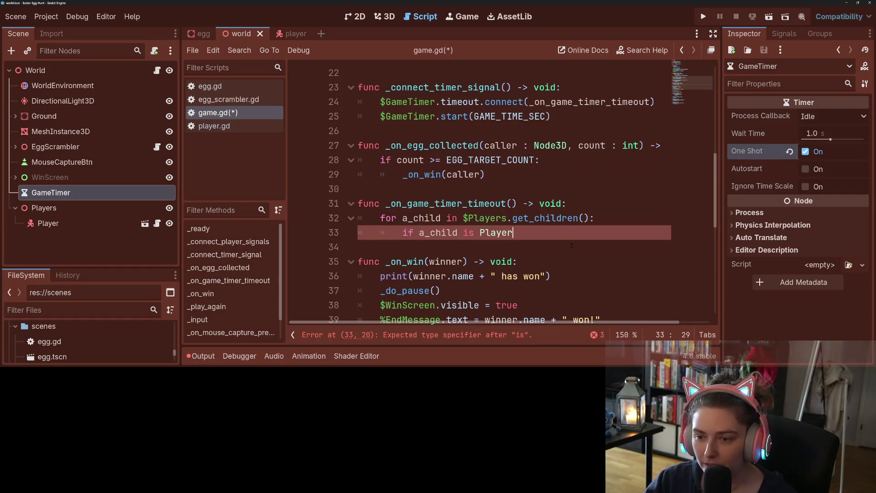
type(":")
key("Return")
Add 'if a_child.eggs_collected >= EGG_TARGET_COUNT:' with a copied _on_win(a_child) call inside
type("if a_child.")
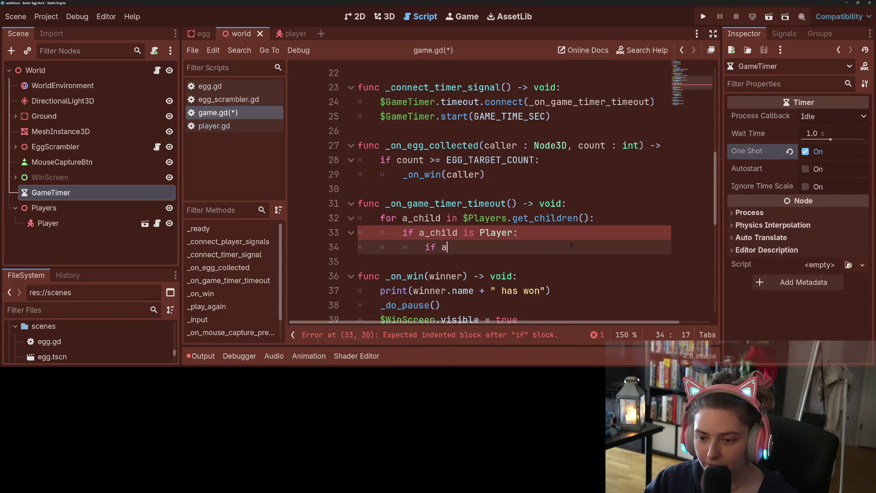
type("egg")
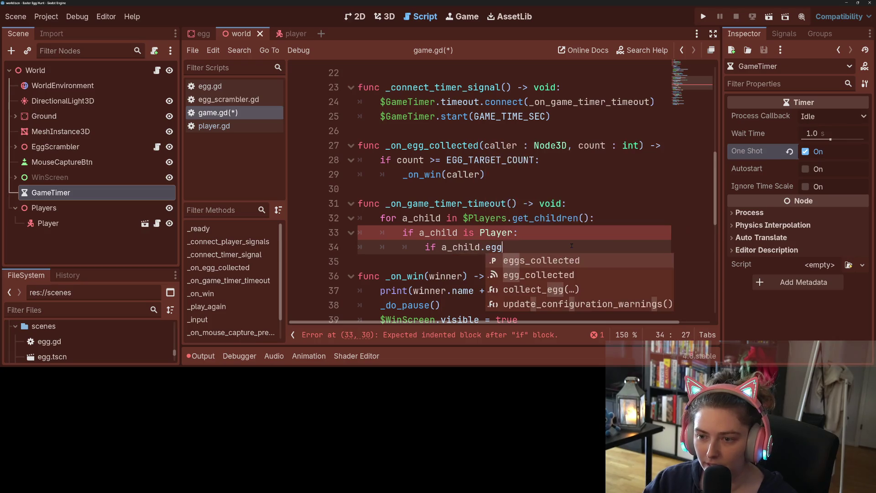
key("Return")
type(">= EG")
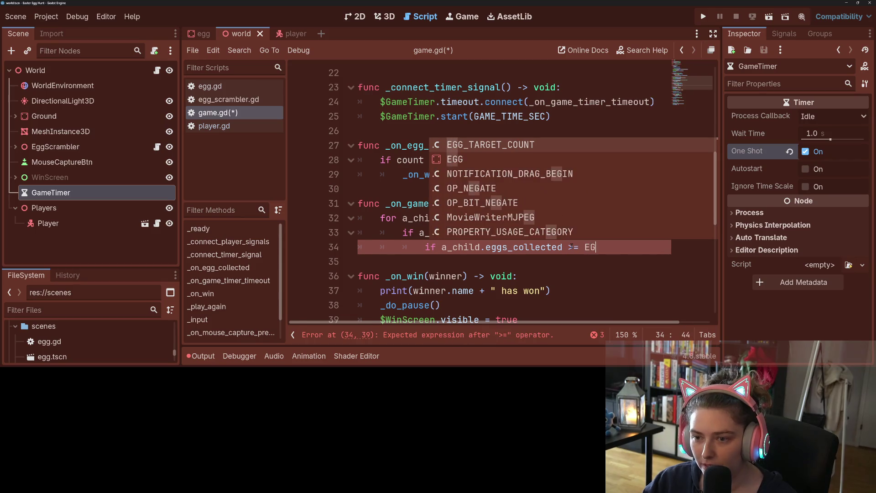
key("Return")
type(":")
key("Return")
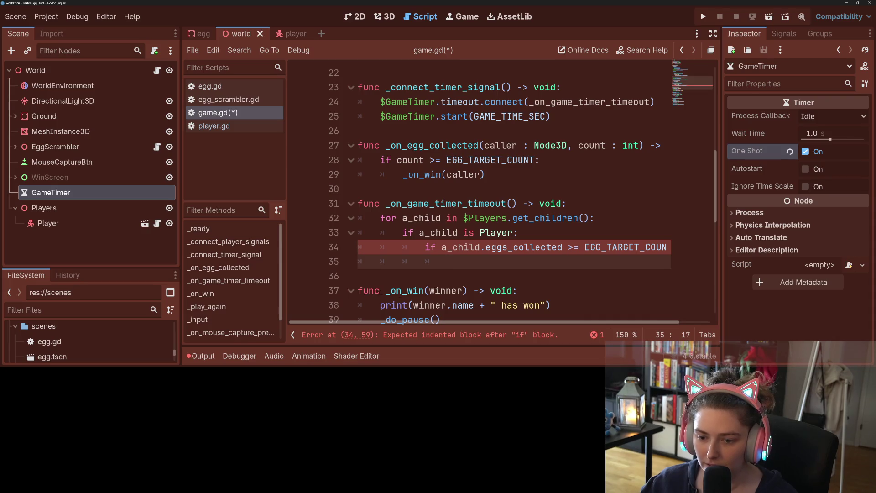
left_click_drag(385, 290, 467, 291)
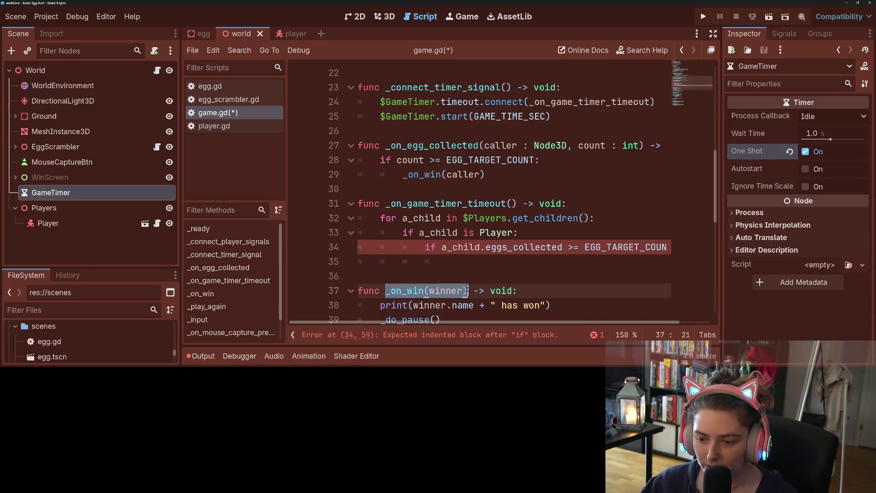
key("ctrl+c")
left_click(464, 264)
key("ctrl+v")
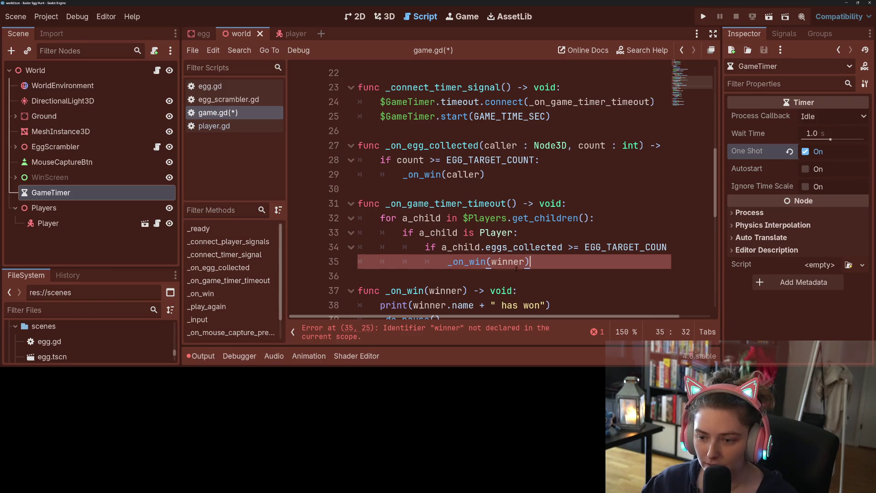
double_click(516, 263)
type("a_child")
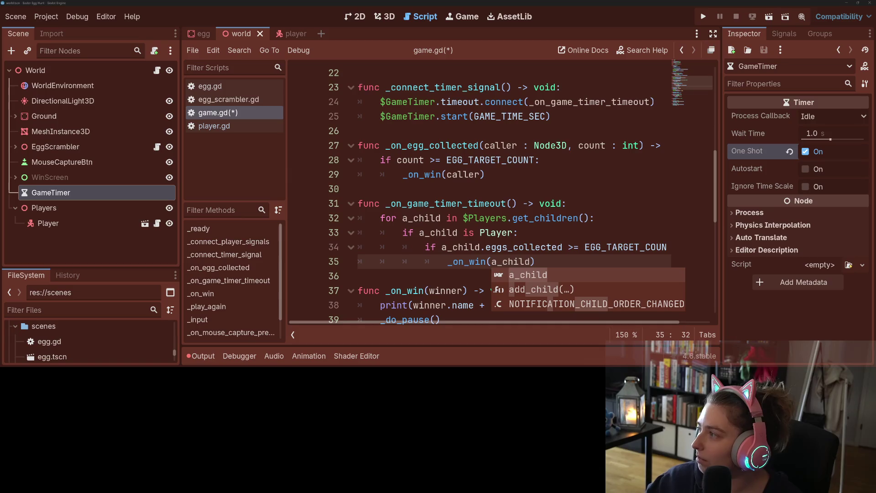
type(")")
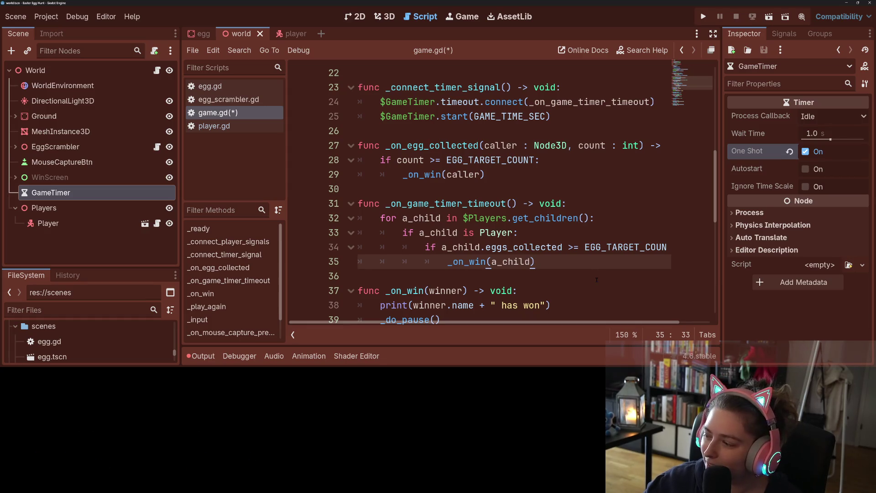
left_click(566, 265)
scroll(566, 266, "down", 1)
scroll(572, 264, "up", 1)
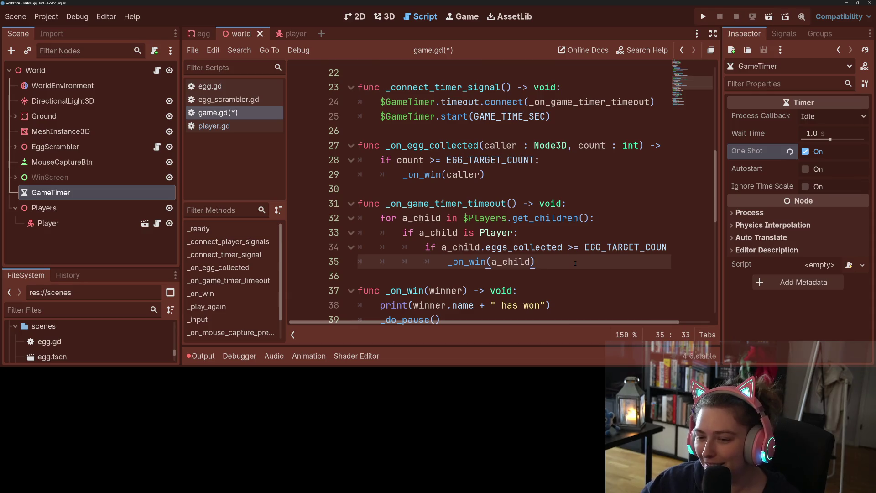
key("Return")
type("return")
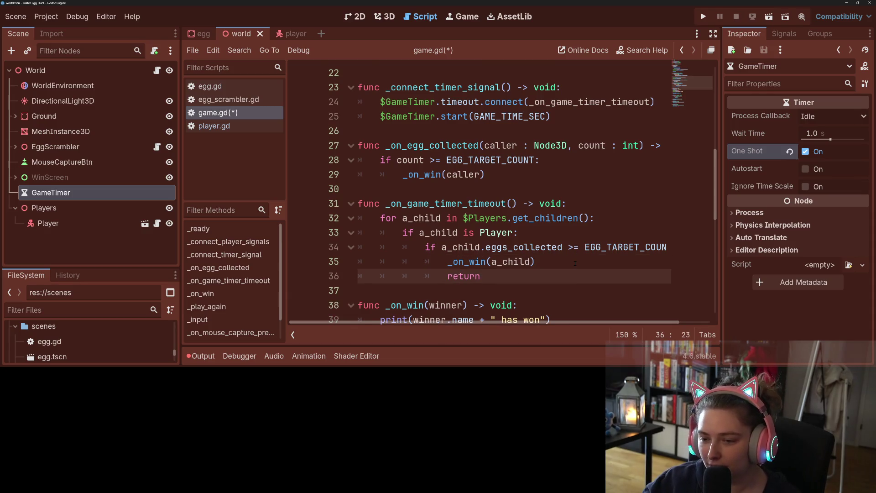
Add an outdented _on_lose() call after the loop in the timeout handler
key("Return")
key("BackSpace")
key("BackSpace")
type("func")
key("BackSpace")
key("BackSpace")
key("BackSpace")
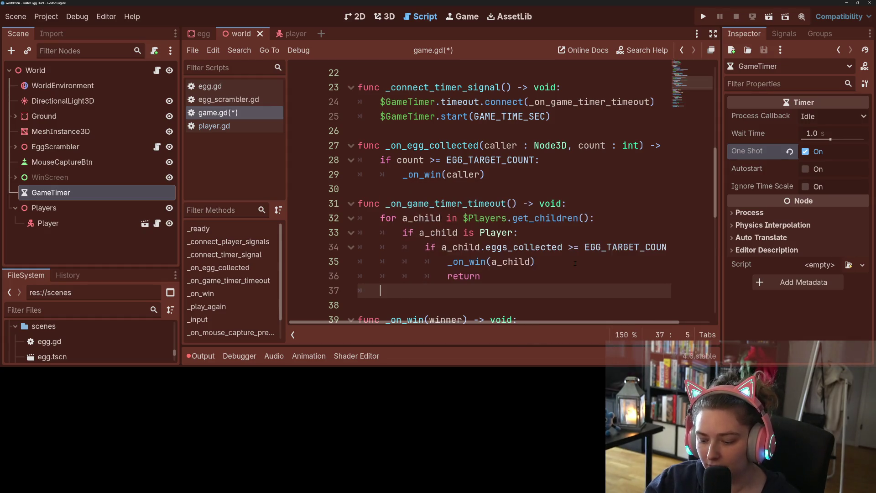
type("on_lose()")
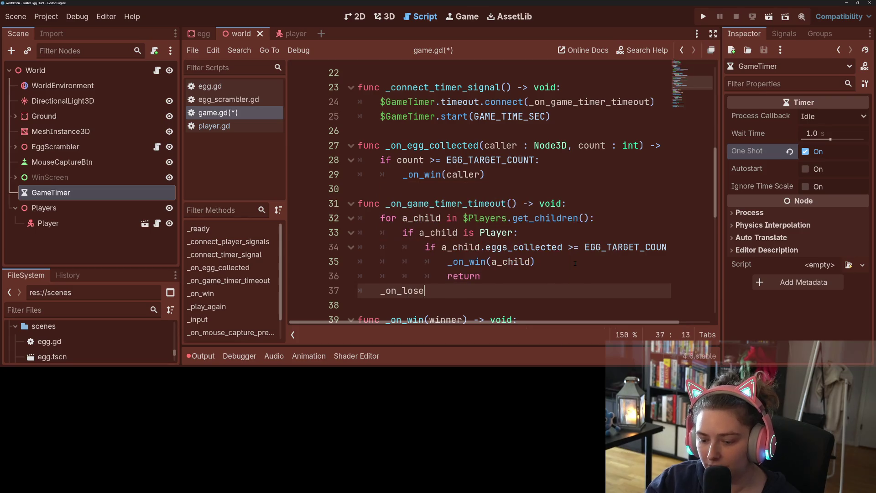
Insert blank lines below _on_win to make room for a new function
scroll(575, 263, "down", 3)
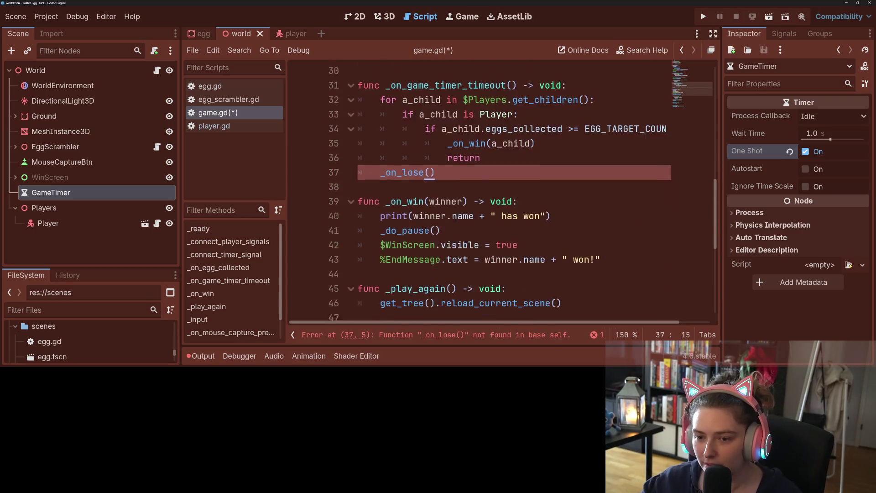
left_click_drag(381, 160, 439, 161)
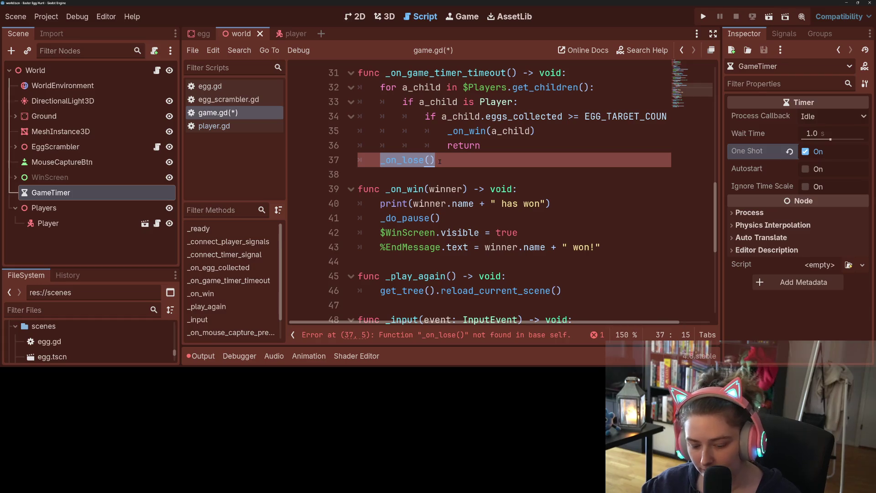
left_click(424, 262)
key("Return")
key("Return")
left_click(470, 278)
Write 'func _on_lose() -> void:' with _do_pause() as its first line
type("func _on_lose() -")
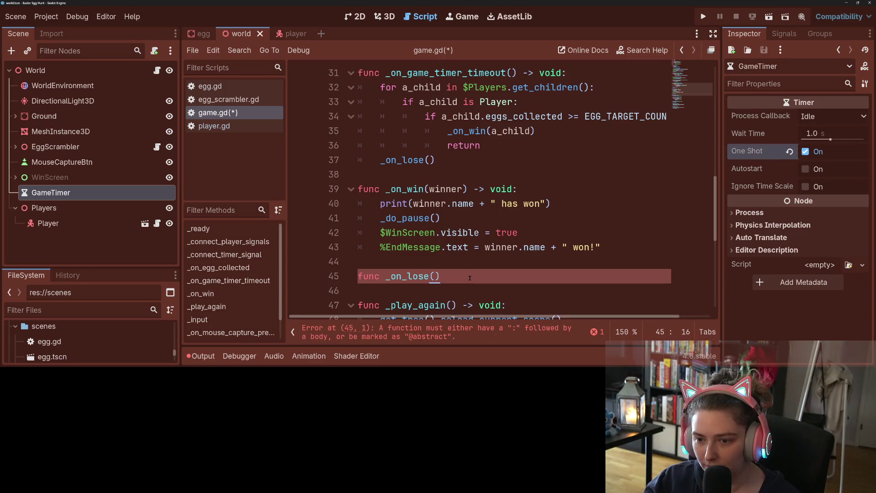
type("> void:")
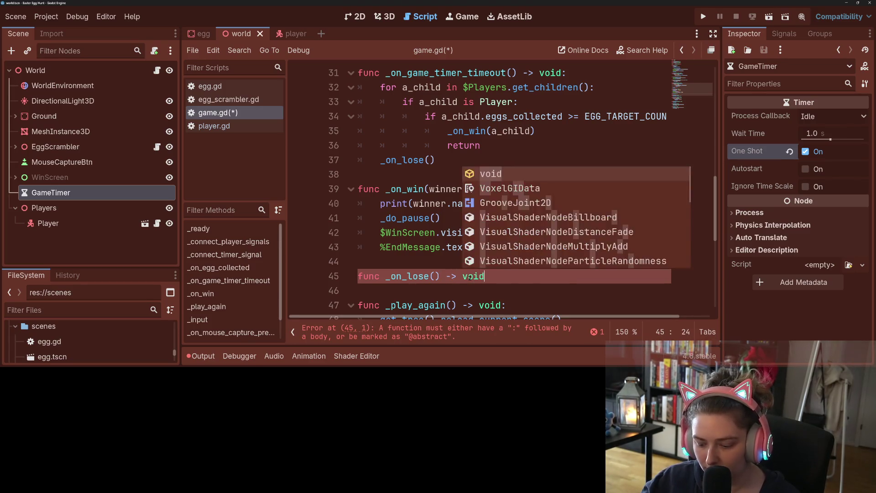
key("Return")
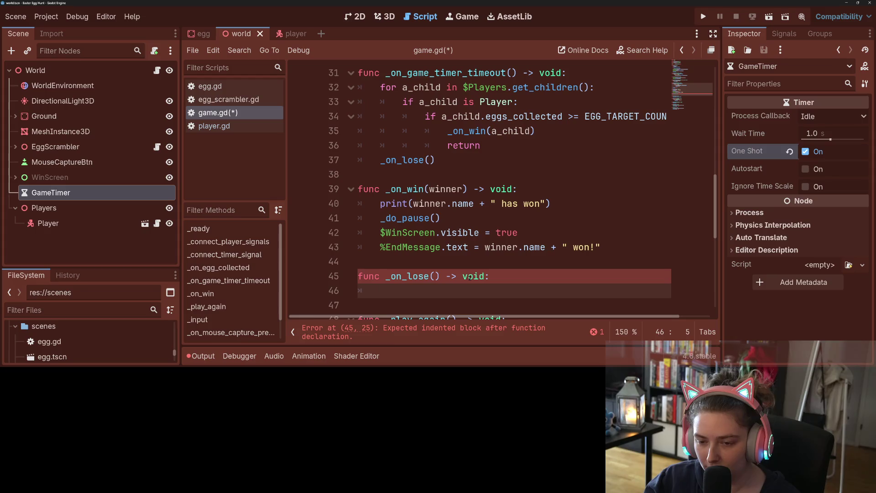
type("_do")
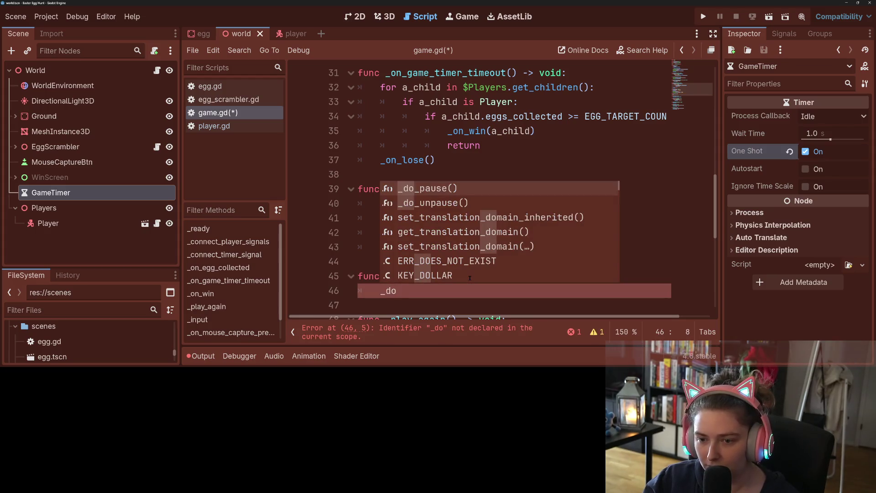
key("Return")
key("Return")
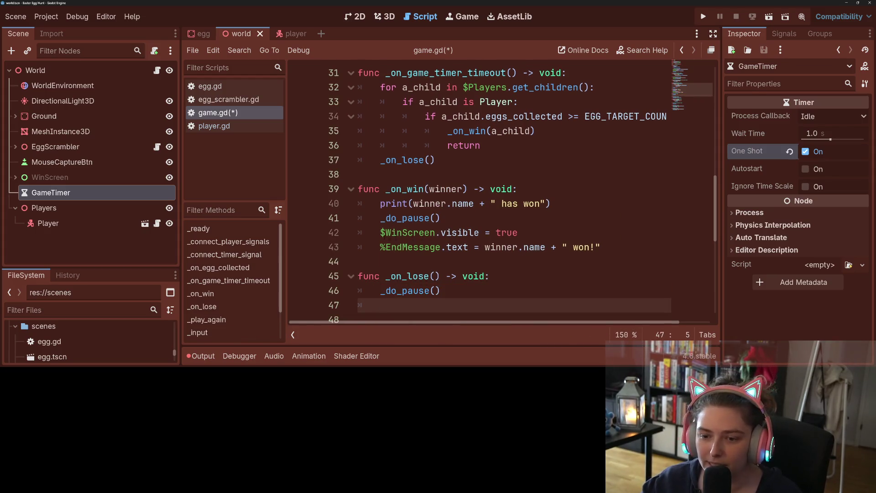
Copy the WinScreen and EndMessage lines from _on_win into _on_lose
left_click(380, 232)
left_click_drag(380, 232, 607, 242)
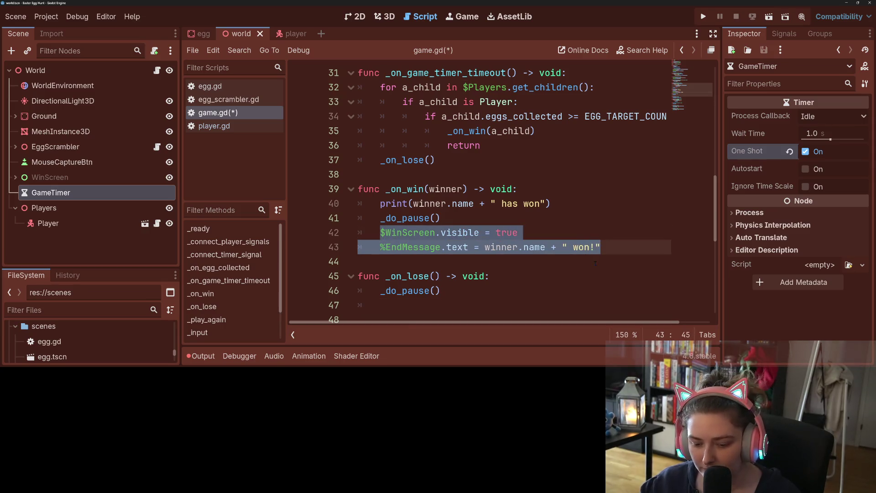
key("ctrl+c")
left_click(546, 305)
key("ctrl+v")
scroll(546, 275, "down", 2)
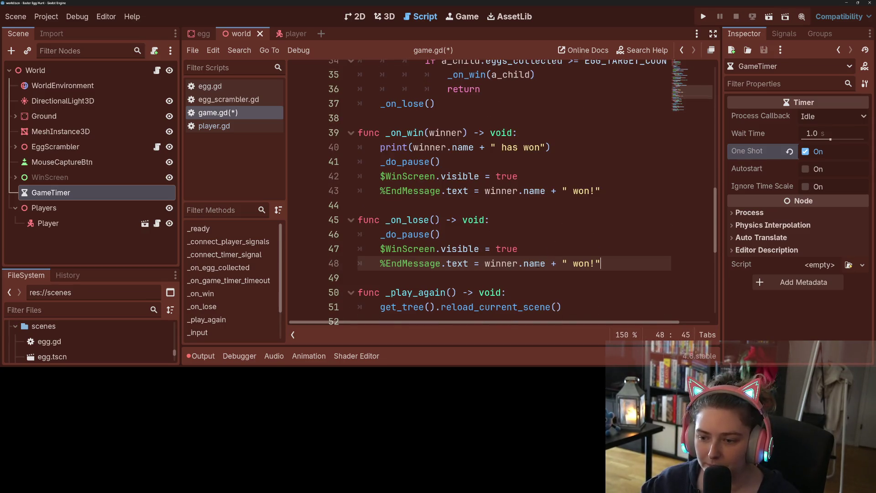
scroll(546, 263, "up", 1)
Change the _on_lose end message to "You Lost, Loser!" and save game.gd
mouse_move(562, 276)
left_mouse_down()
mouse_move(491, 277)
mouse_move(561, 276)
left_mouse_up()
key("BackSpace")
key("Right")
key("Right")
key("Delete")
key("Delete")
key("Delete")
key("BackSpace")
type("You Lu")
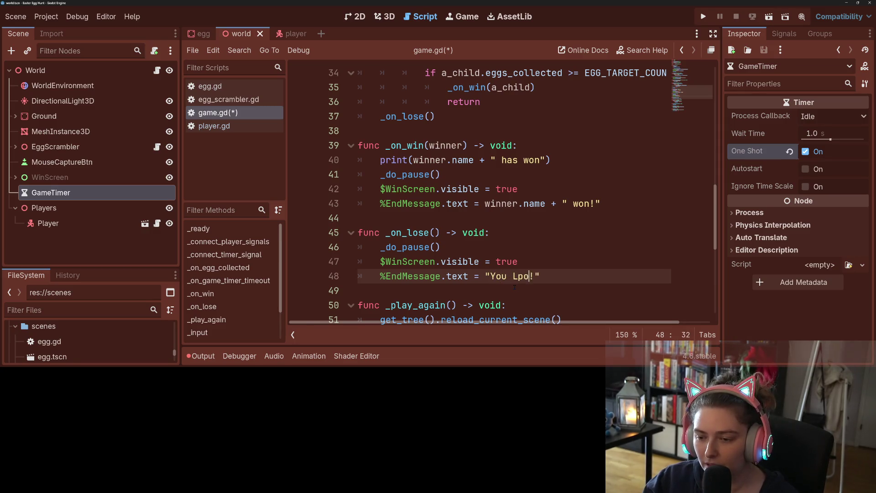
key("BackSpace")
type("ost")
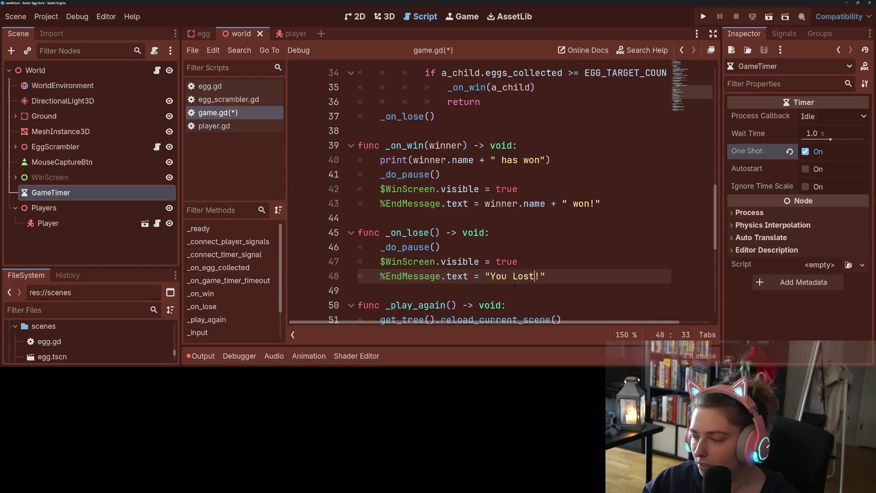
type(", :")
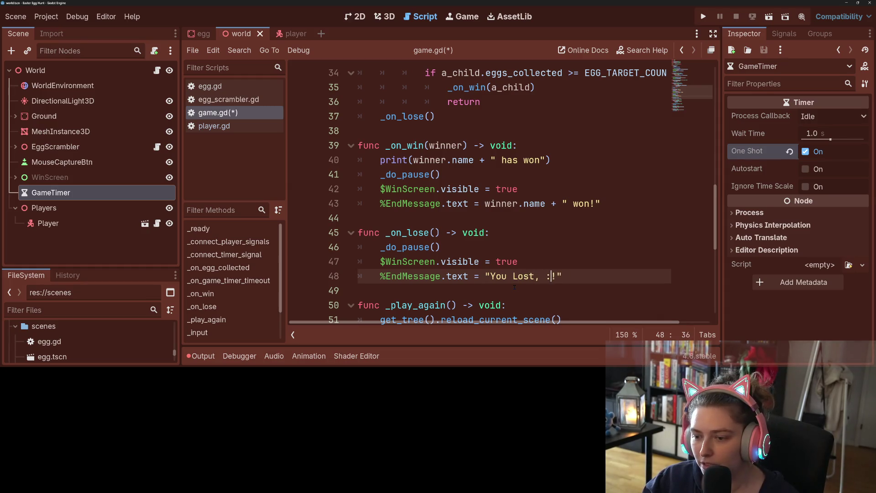
type("Loser")
key("ctrl+s")
left_click(583, 203)
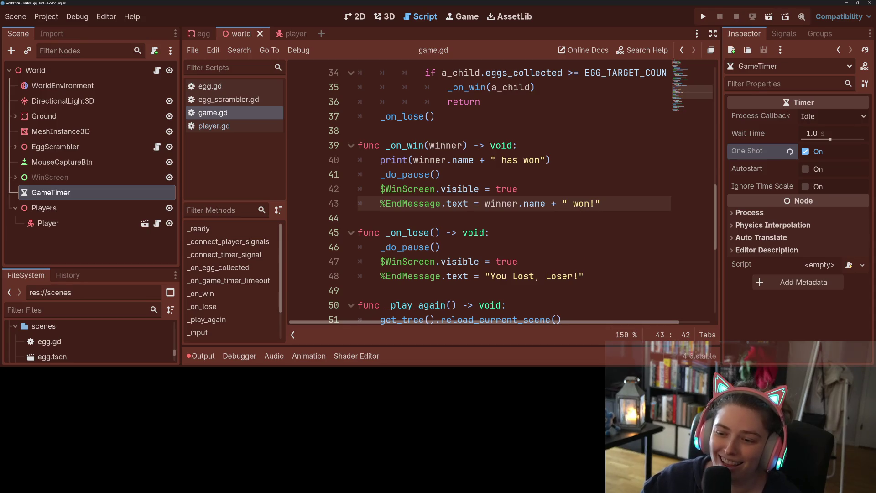
Replace the line 43 win message with "Winner winner,\neggs for dinner" and save game.gd
left_click(578, 276)
left_click_drag(486, 203, 602, 204)
key("BackSpace")
type("\"Winner w")
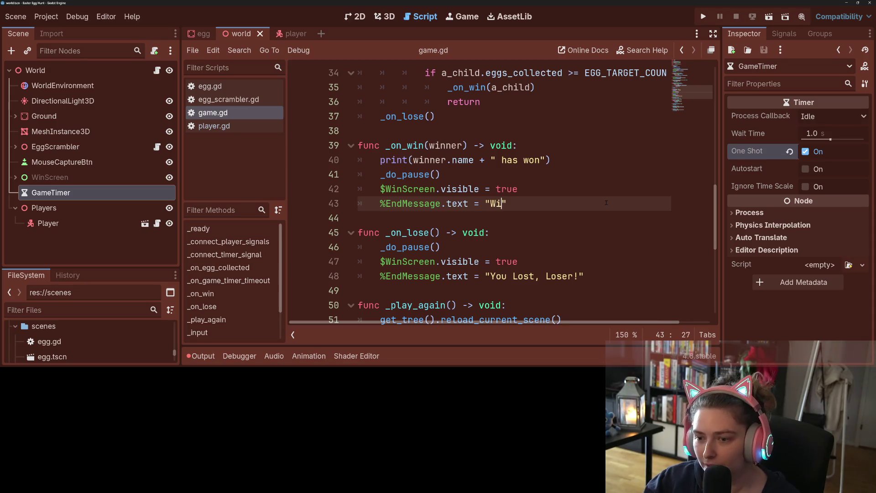
type("inner, egg")
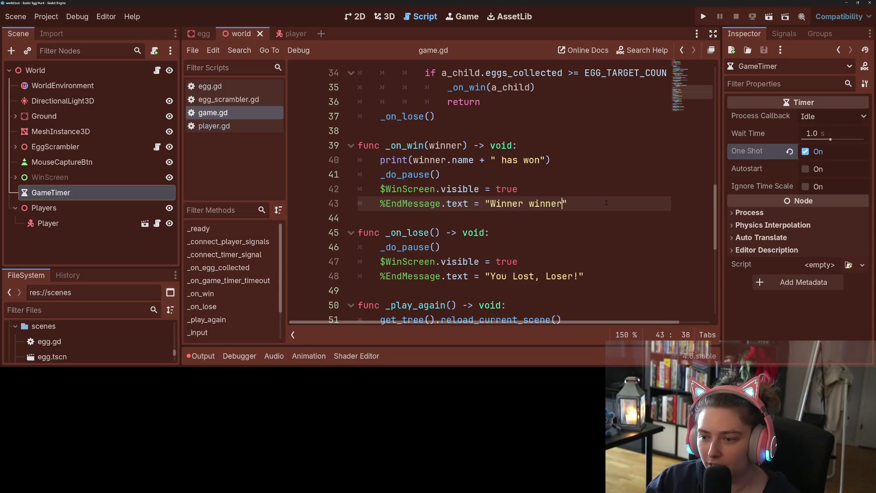
type("s for dinner")
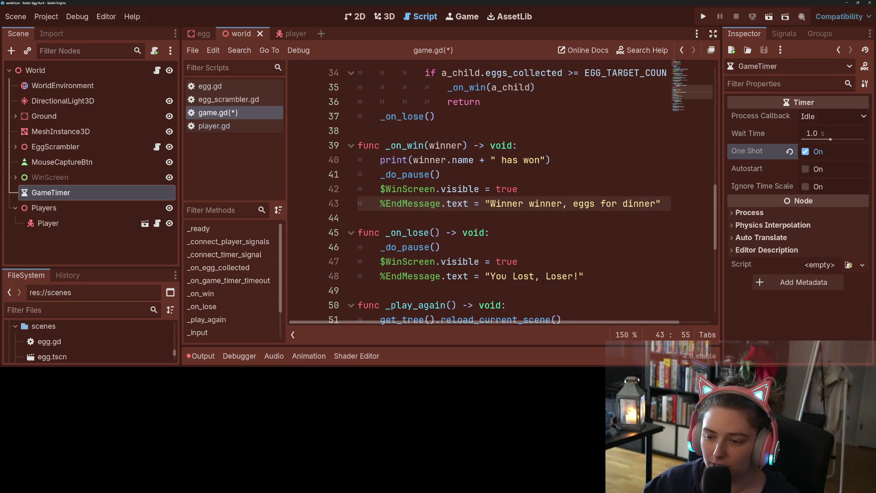
left_click(573, 204)
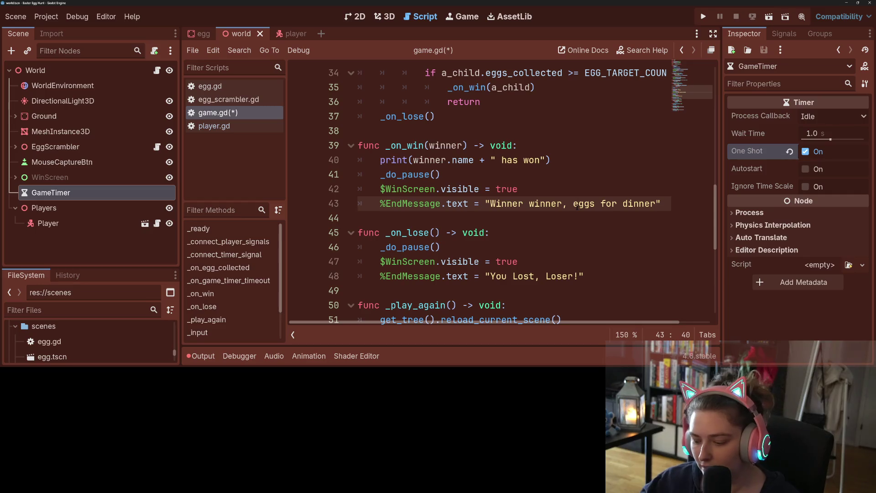
type("n")
key("ctrl+s")
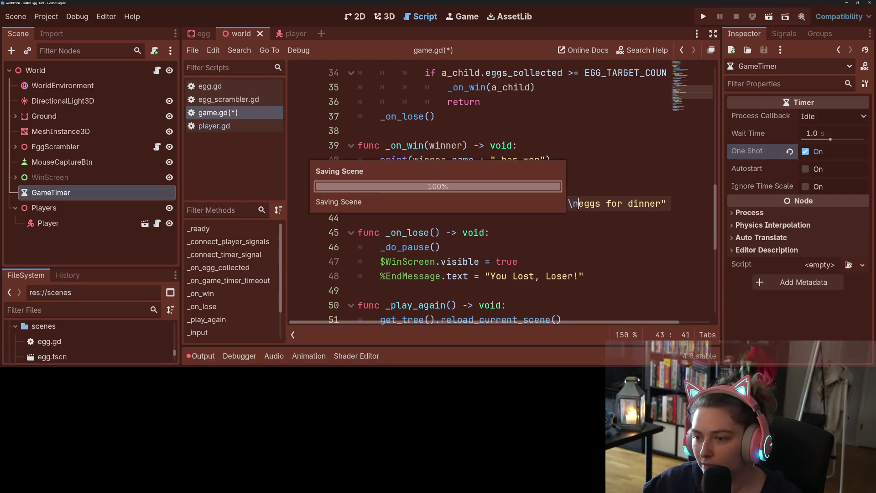
left_click(546, 276)
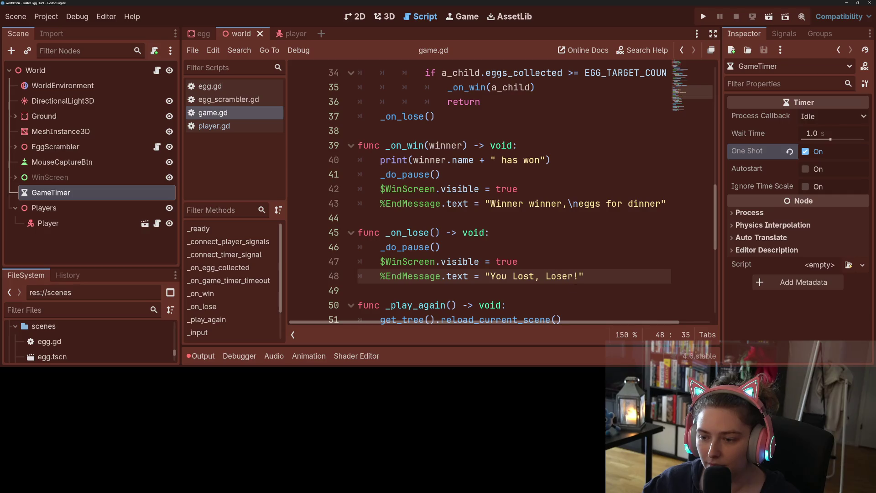
Lowercase the lose message to "You lost, Loser!" and save the script
key("BackSpace")
type("l")
left_click(606, 277)
key("ctrl+s")
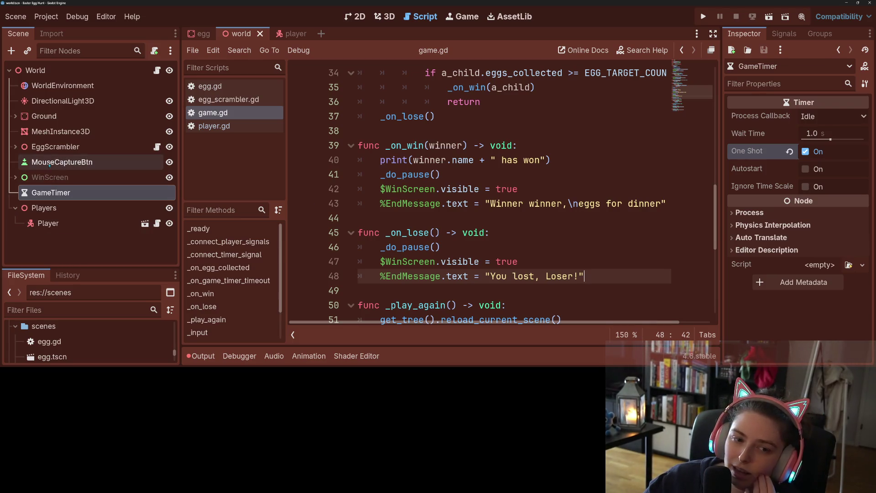
Set the EndMessage label's Horizontal Alignment to Center and save the world scene
left_click(16, 177)
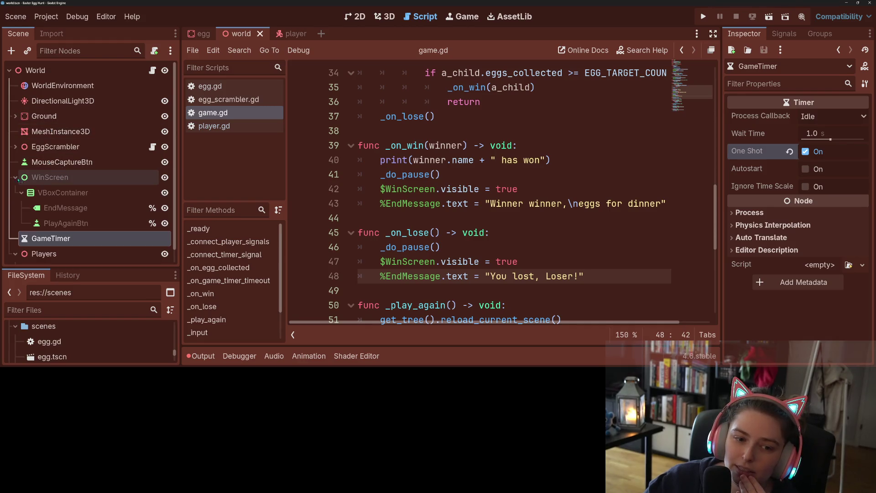
left_click(65, 207)
scroll(807, 219, "down", 2)
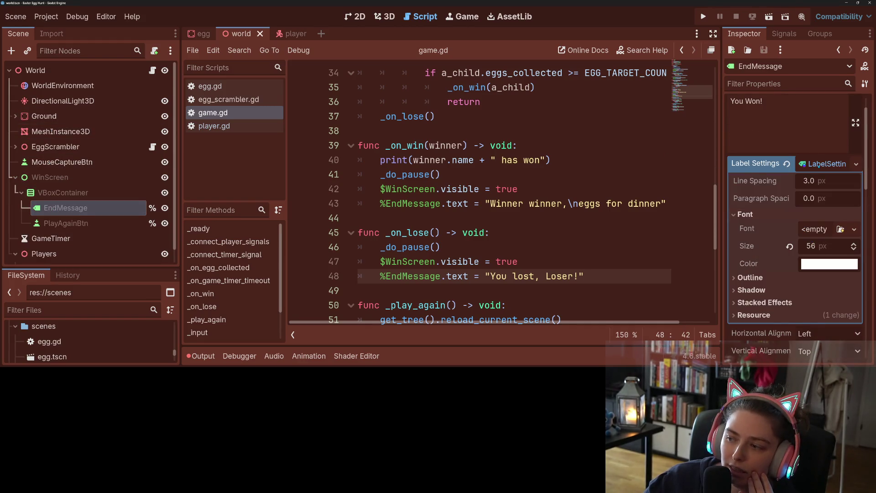
left_click(820, 164)
left_click(816, 181)
left_click(801, 205)
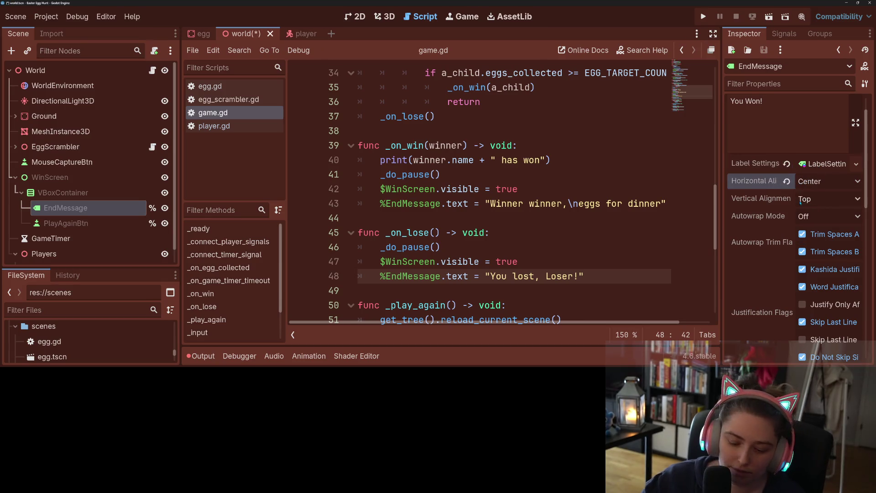
key("ctrl+s")
left_click(529, 203)
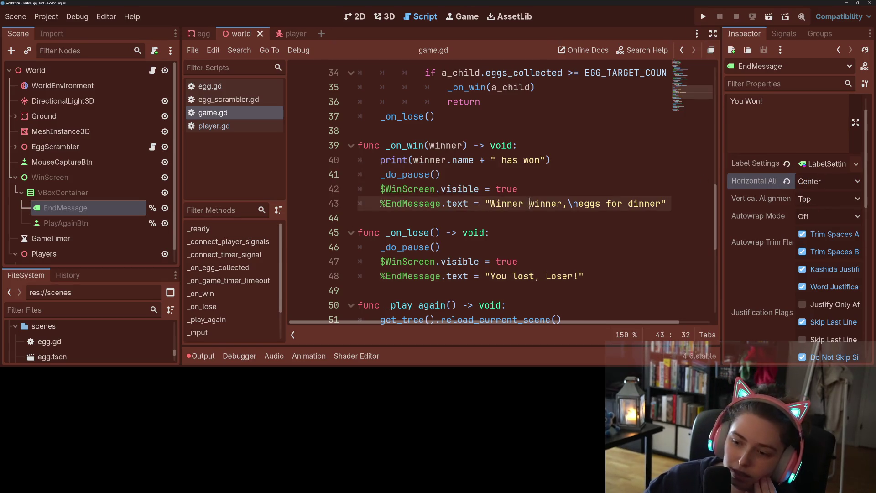
scroll(531, 201, "down", 2)
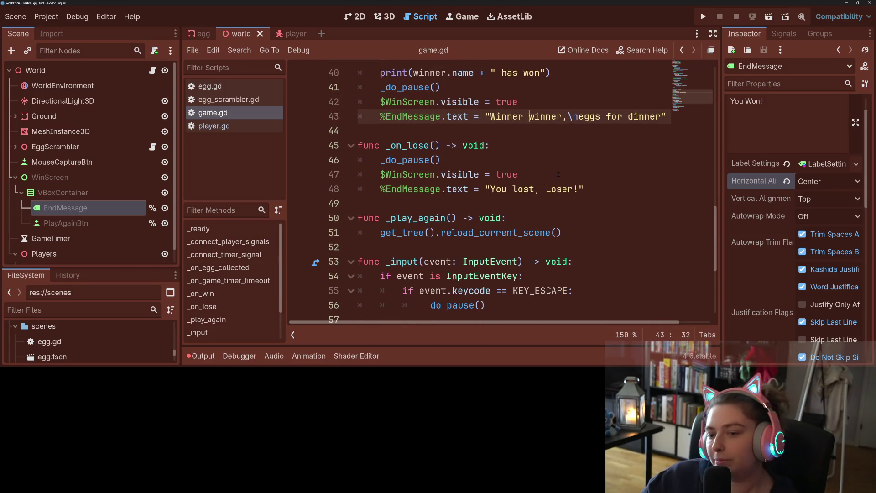
scroll(558, 180, "up", 2)
scroll(536, 203, "up", 8)
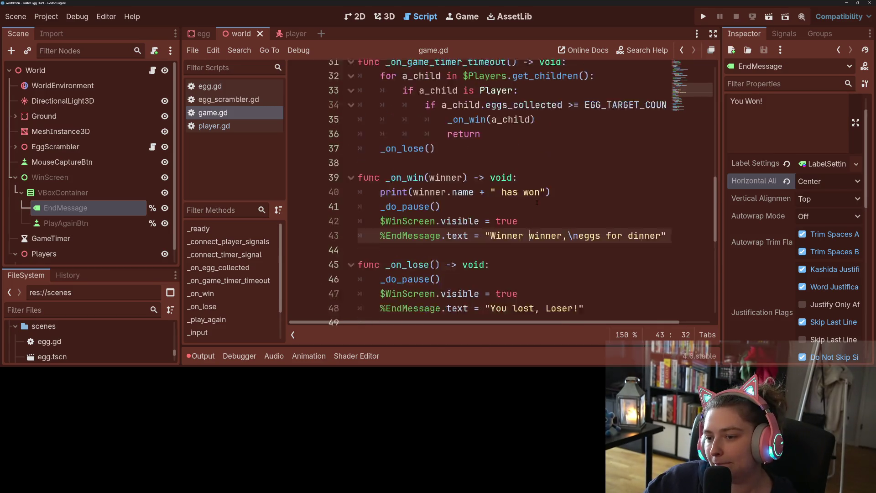
scroll(537, 204, "up", 3)
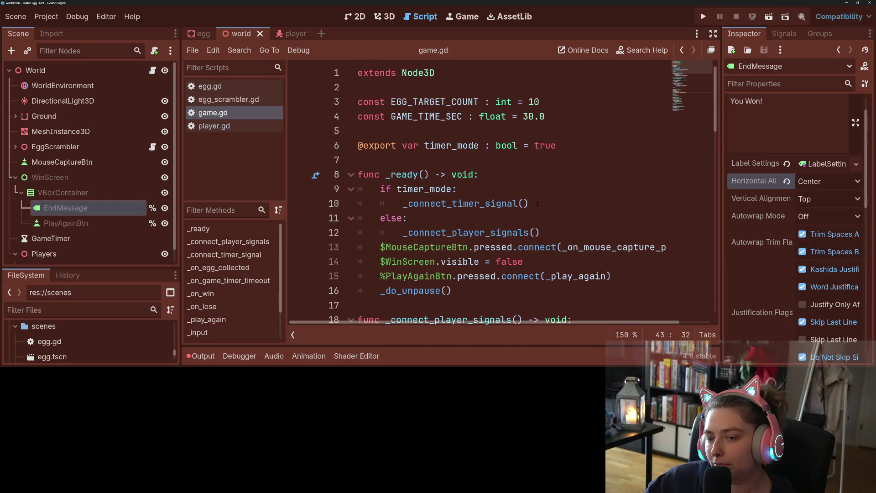
scroll(537, 204, "down", 5)
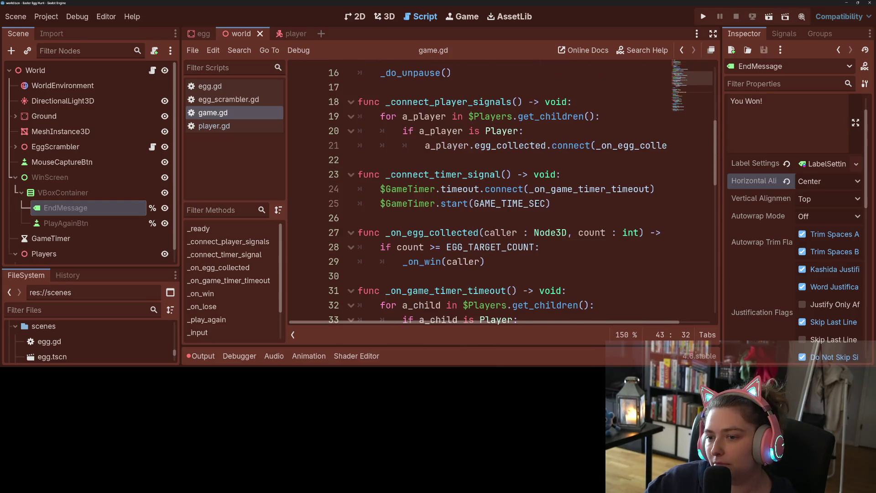
scroll(537, 204, "up", 4)
scroll(537, 203, "down", 4)
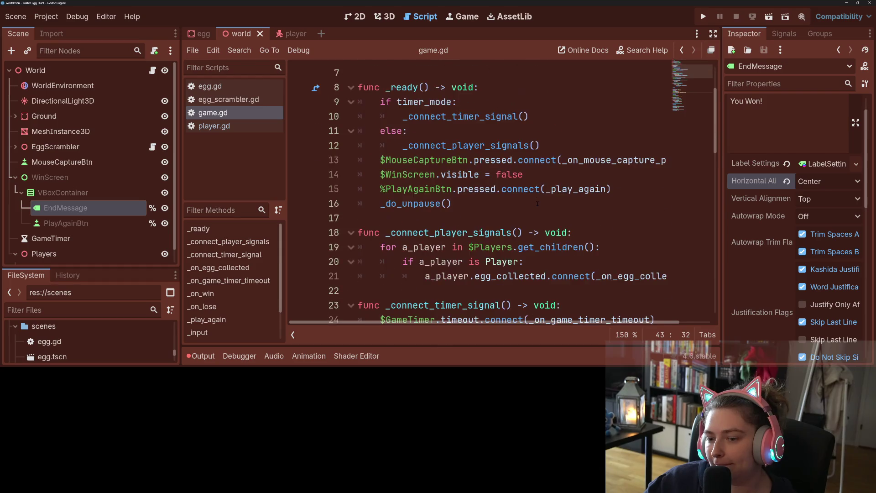
scroll(537, 204, "down", 2)
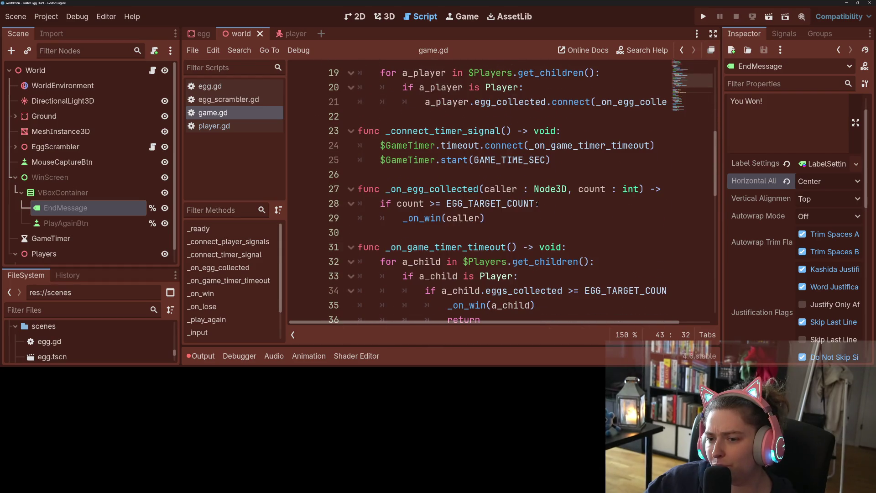
scroll(537, 204, "down", 5)
scroll(537, 204, "down", 1)
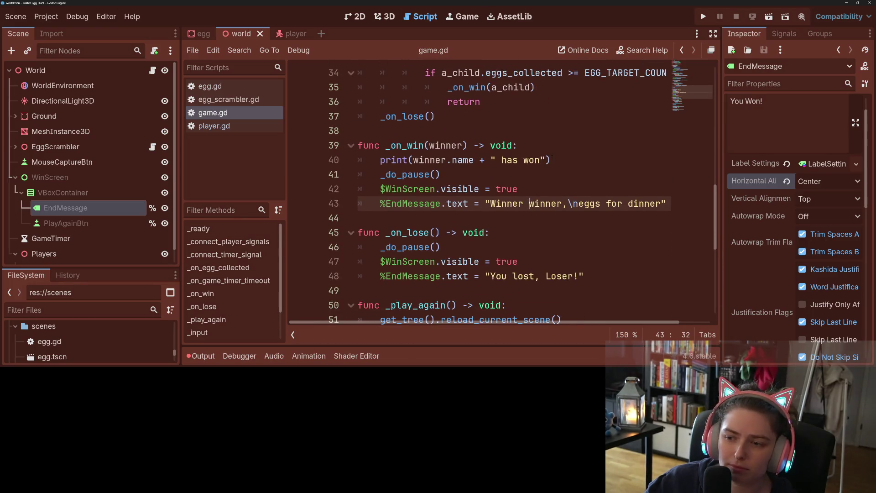
Delete the print statement from _on_win
left_click(562, 161)
left_click_drag(562, 161, 354, 161)
key("BackSpace")
key("BackSpace")
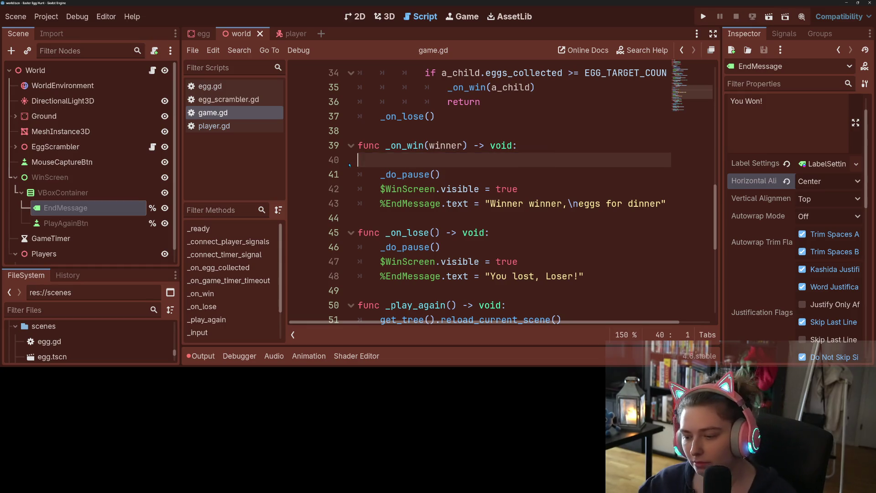
left_click(593, 188)
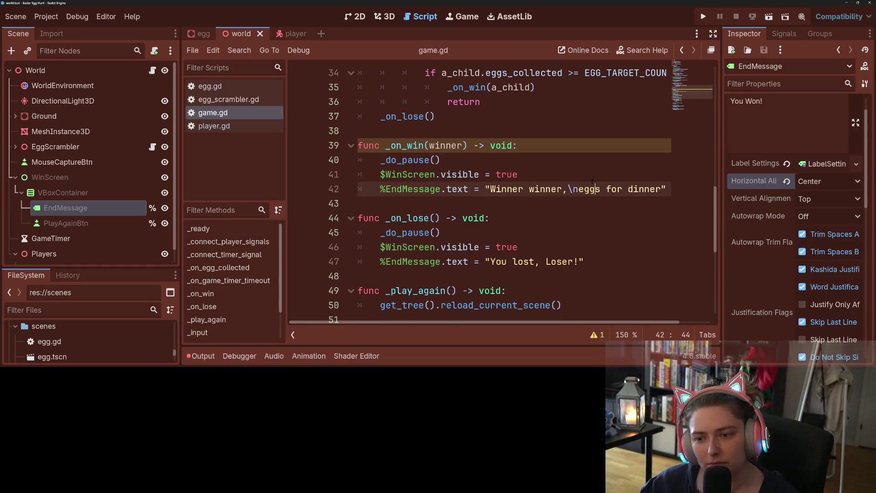
left_click(522, 175)
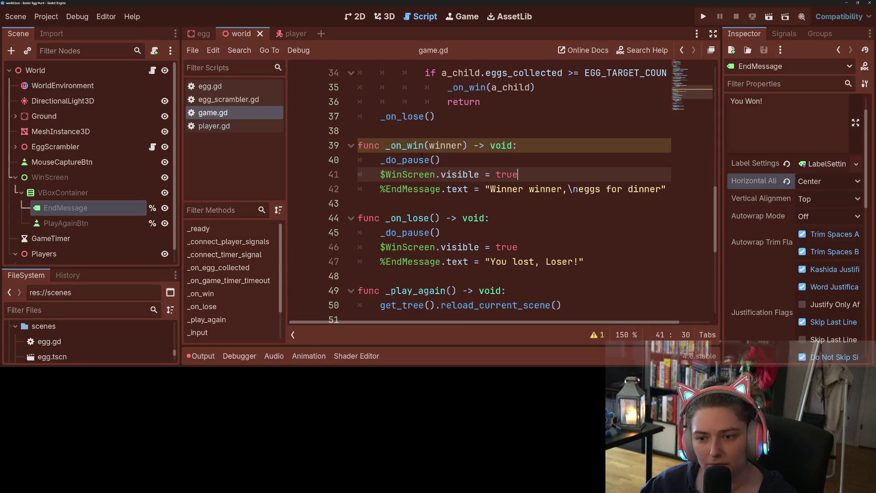
Rename the unused winner parameter to _winner, save, and run the game
double_click(450, 146)
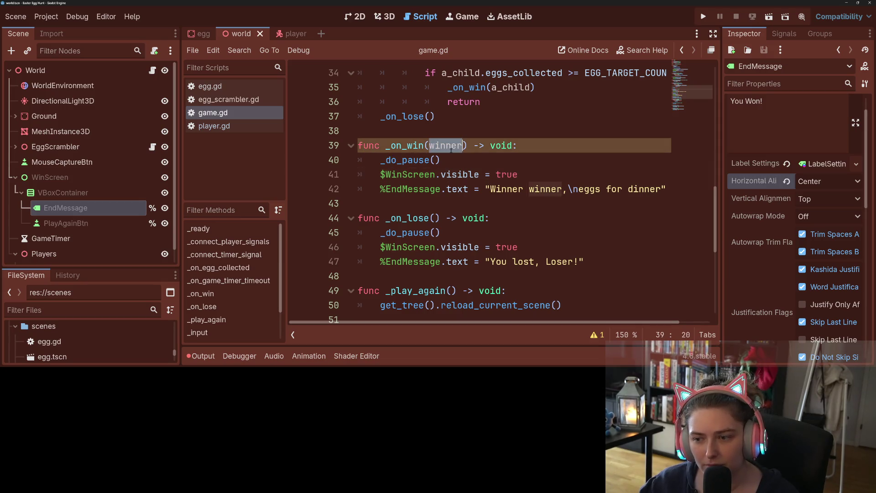
left_click(431, 145)
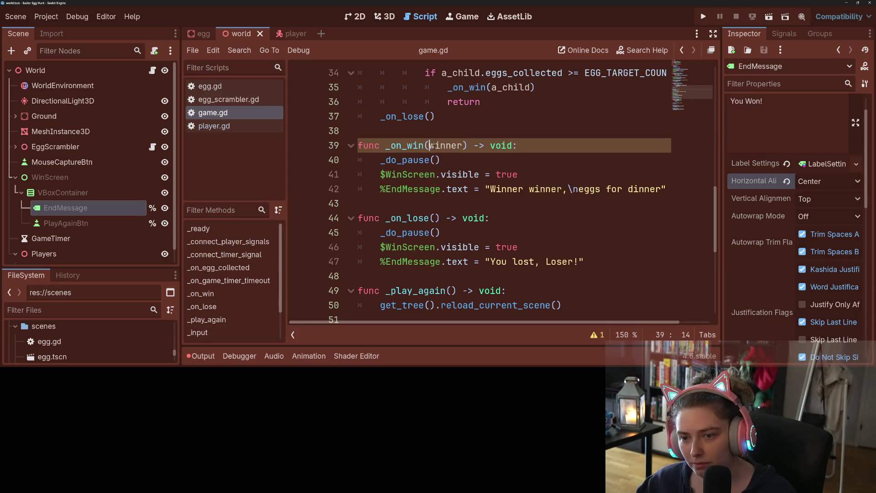
type("_")
key("ctrl+s")
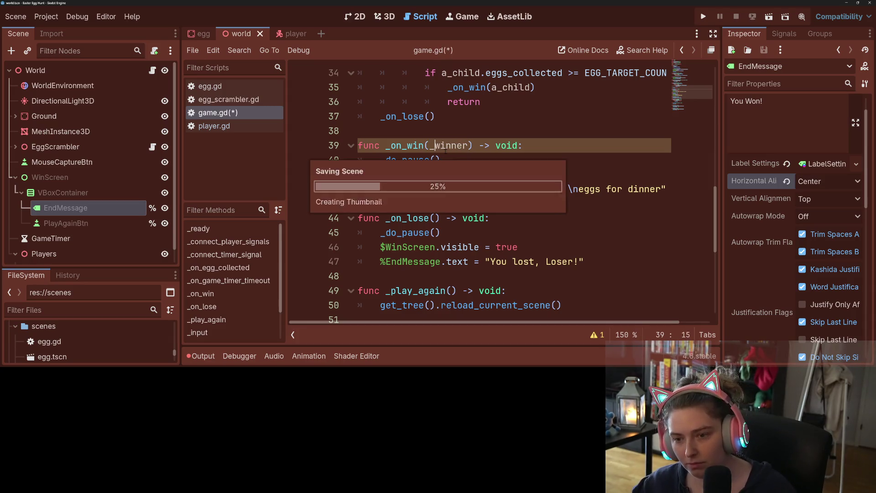
scroll(578, 168, "up", 2)
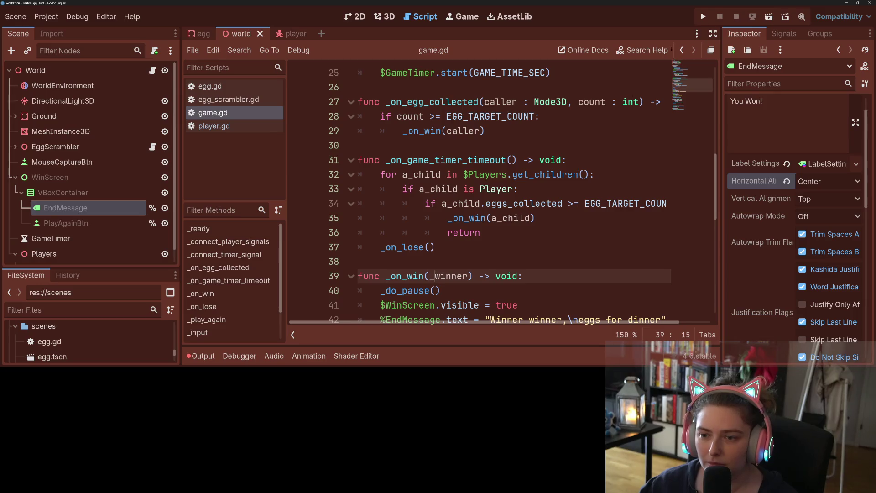
left_click(702, 17)
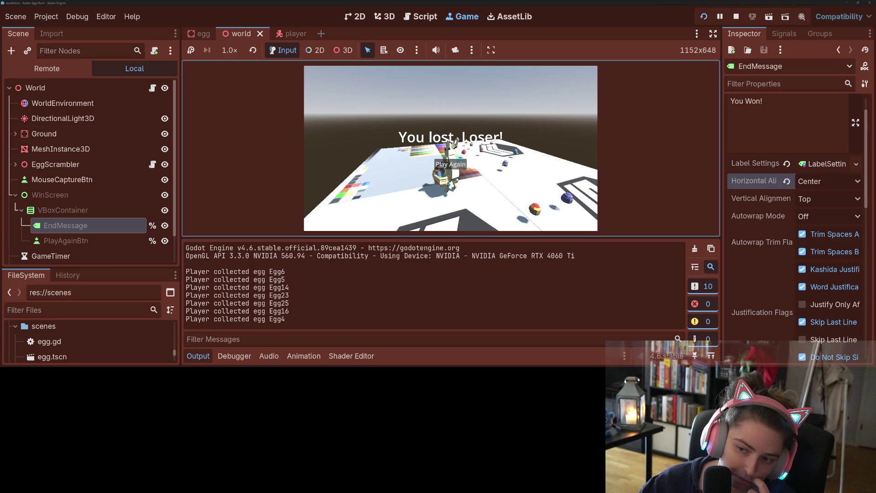
Choose Play Again on the lose screen, then stop the test run and return to game.gd
left_click(450, 164)
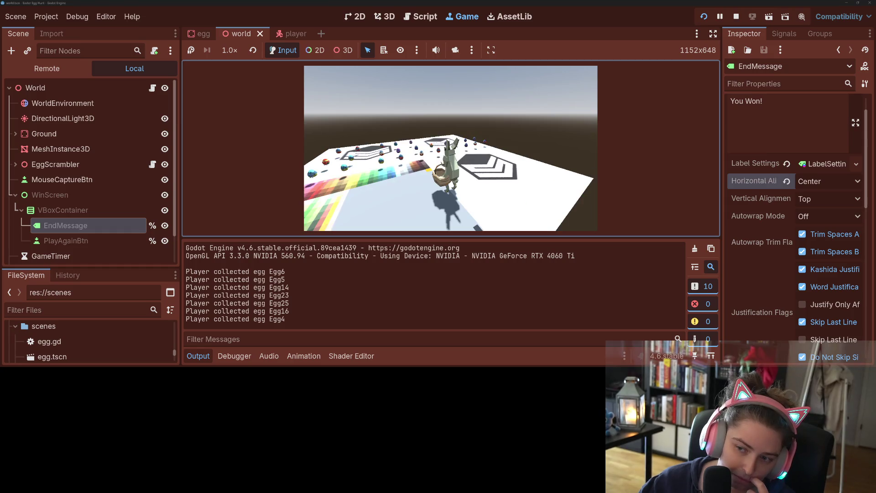
left_click(152, 87)
left_click(736, 17)
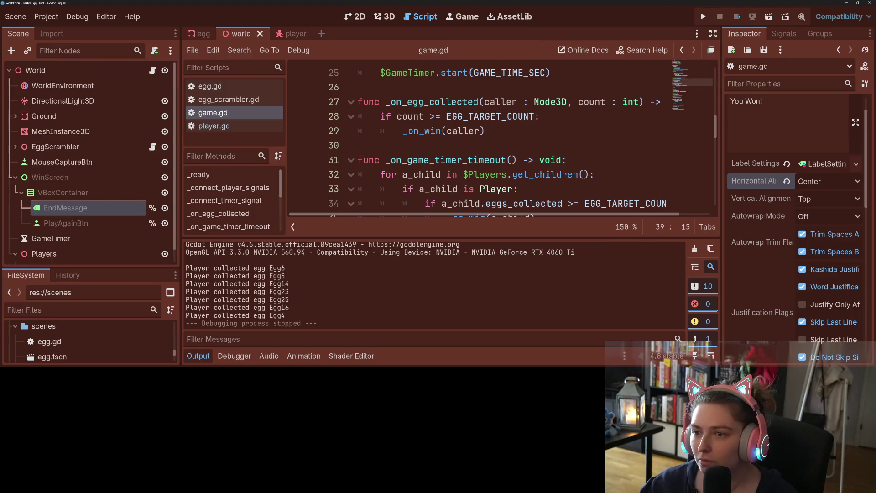
Change GAME_TIME_SEC from 30 to 5, run the game, and replay from the lose screen
scroll(427, 163, "up", 8)
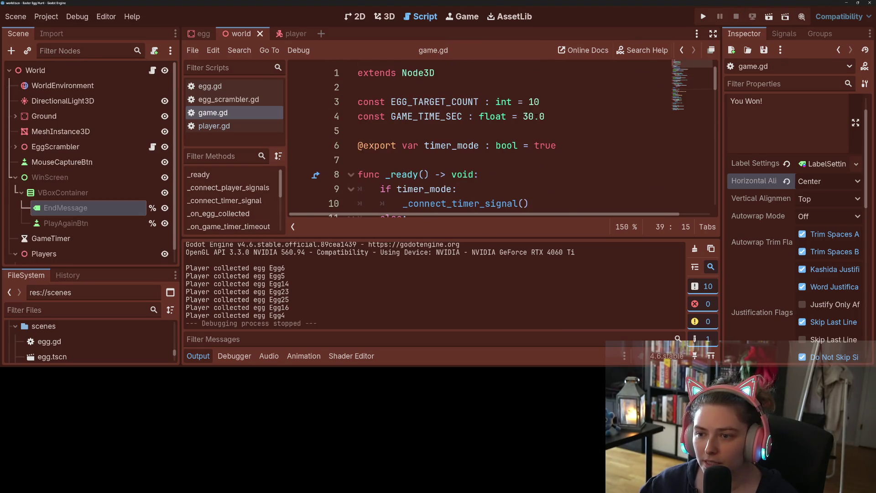
double_click(525, 116)
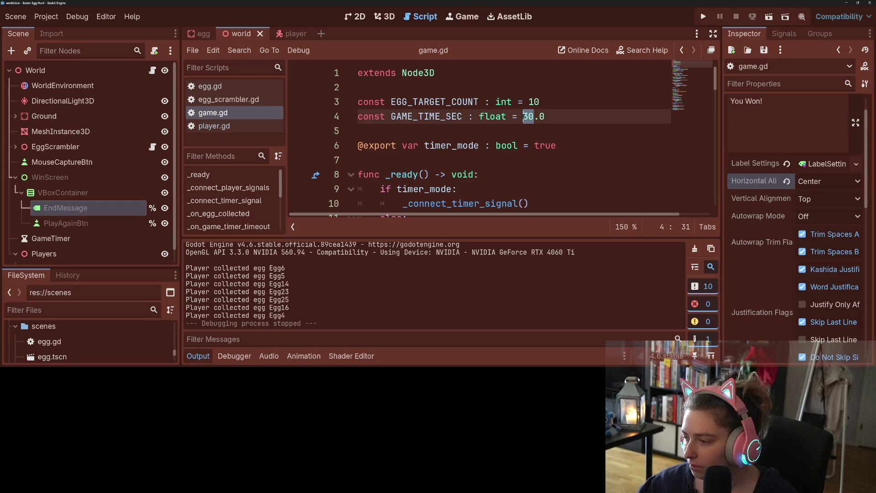
type("5")
key("F5")
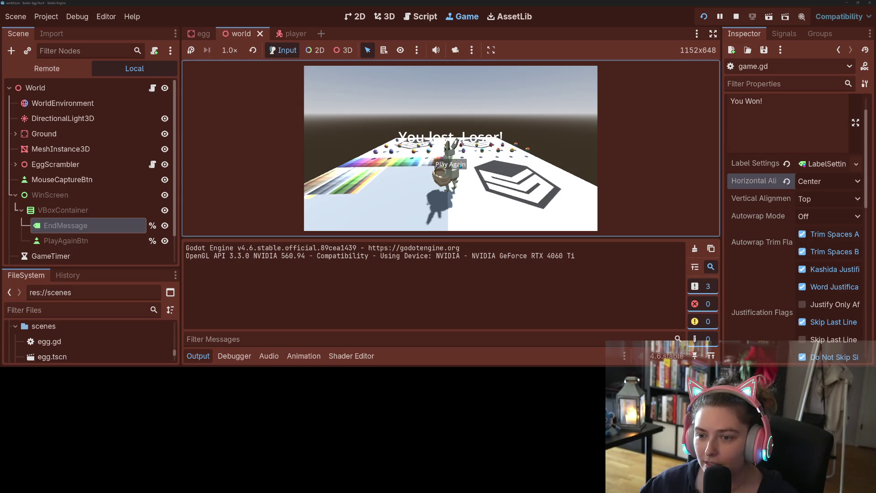
left_click(460, 166)
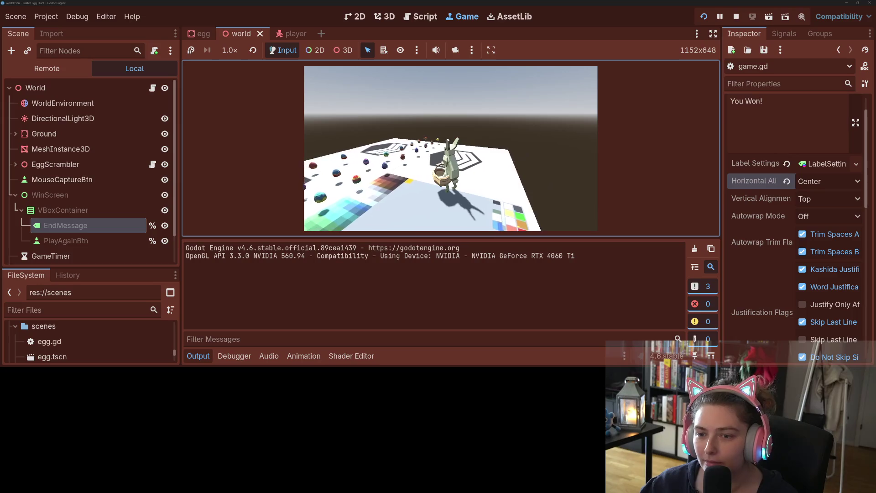
Move the bunny to collect eggs, stop the game, and set GAME_TIME_SEC to 15.0
key("w")
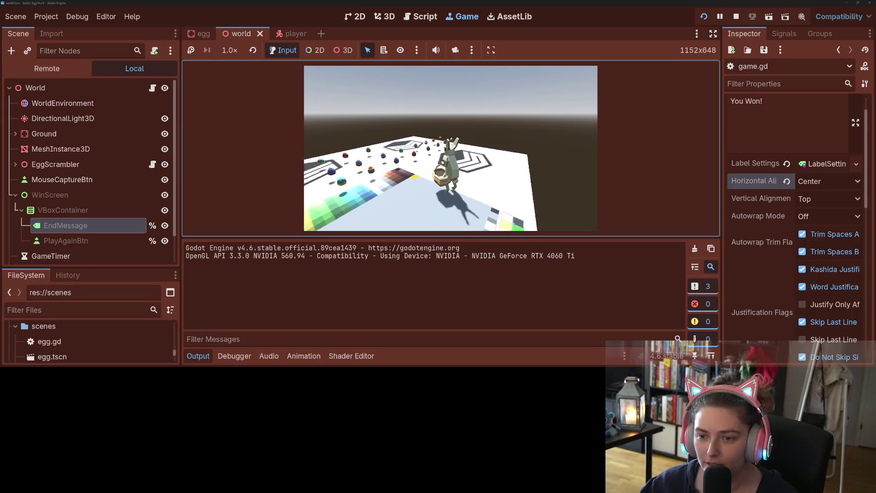
key("w")
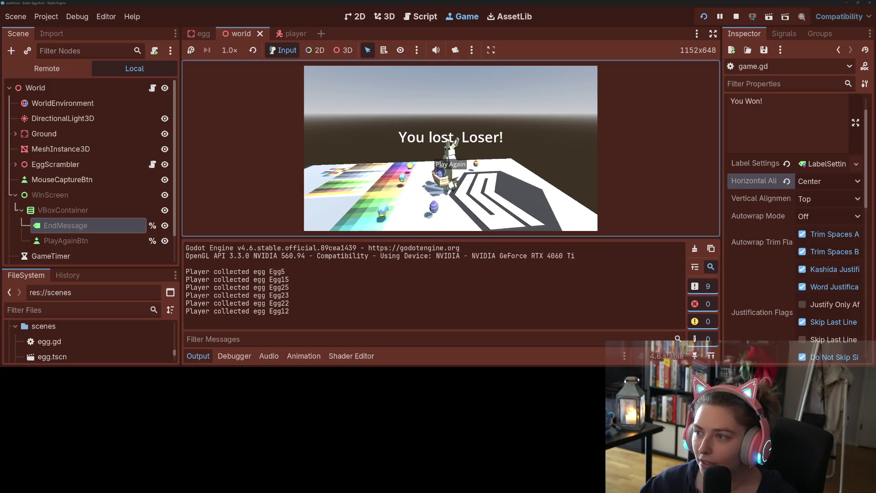
left_click(735, 16)
double_click(531, 116)
type("15.0")
left_click(558, 129)
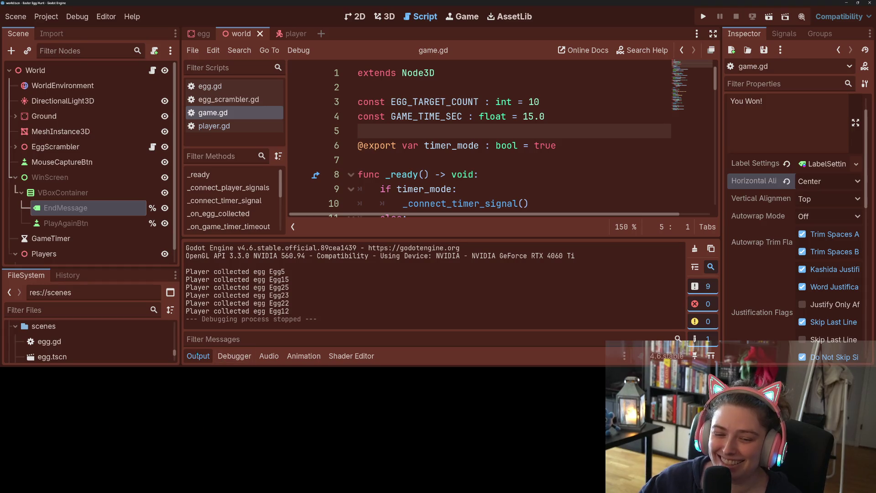
Run the game with the 15-second timer and collect eggs with the bunny until winning
left_click(198, 356)
left_click(662, 157)
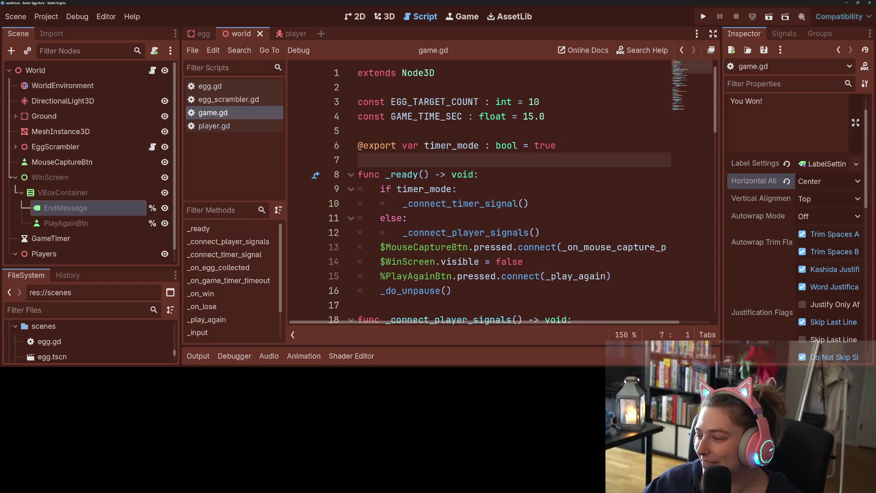
left_click(704, 19)
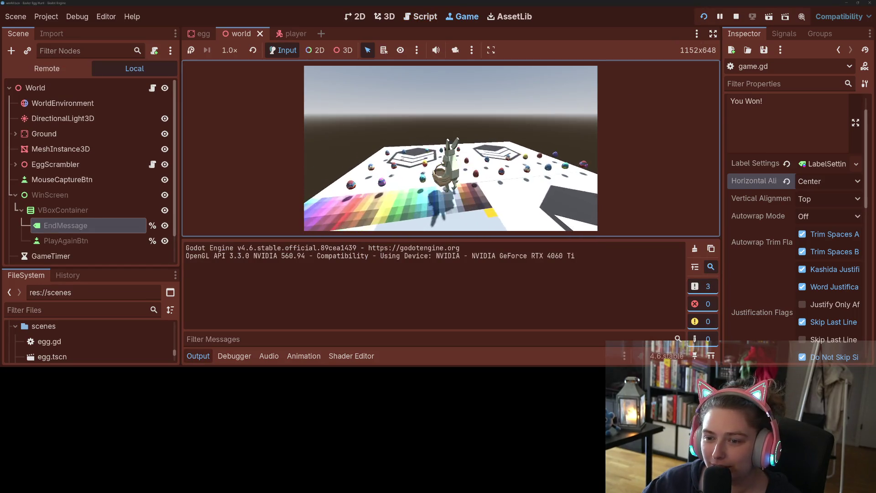
key("w")
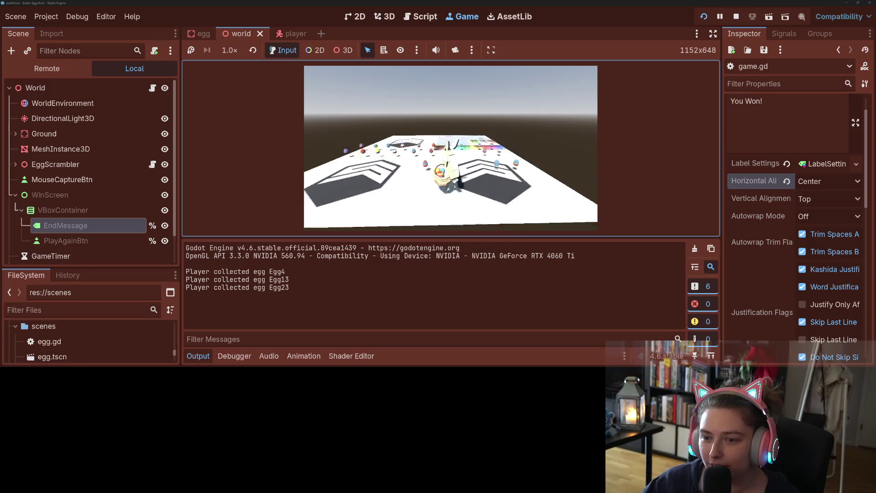
key("w")
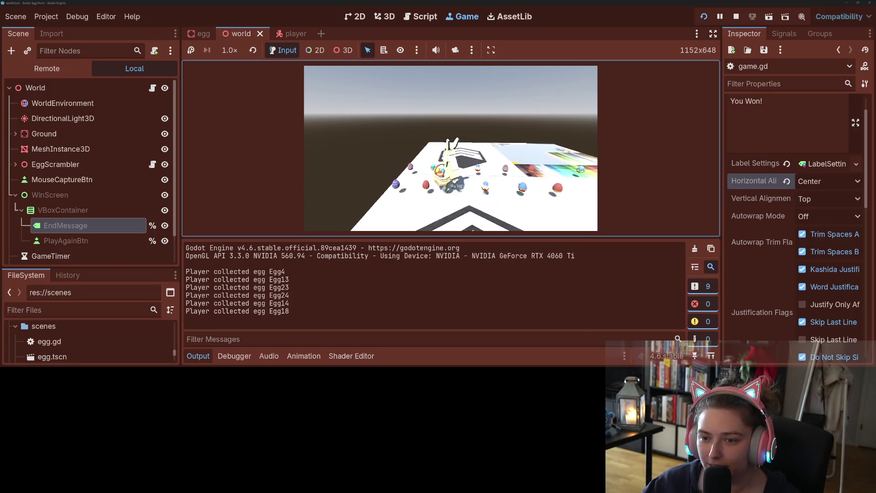
key("w")
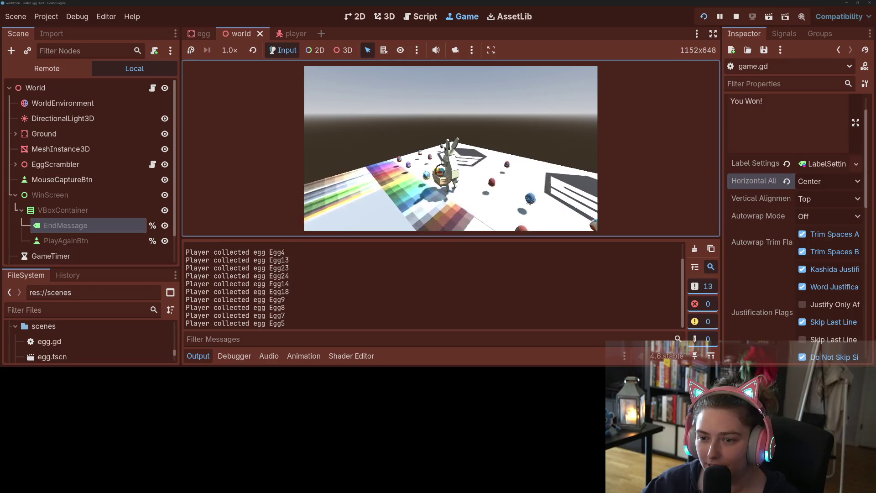
key("w")
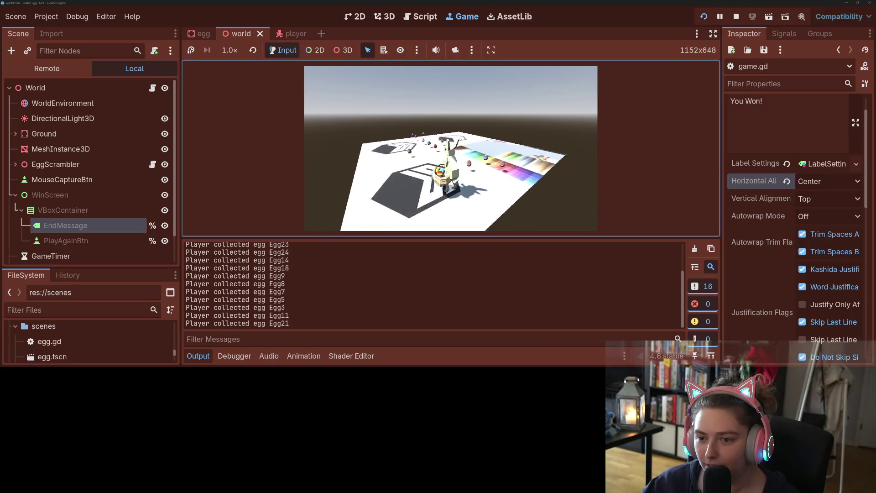
key("w")
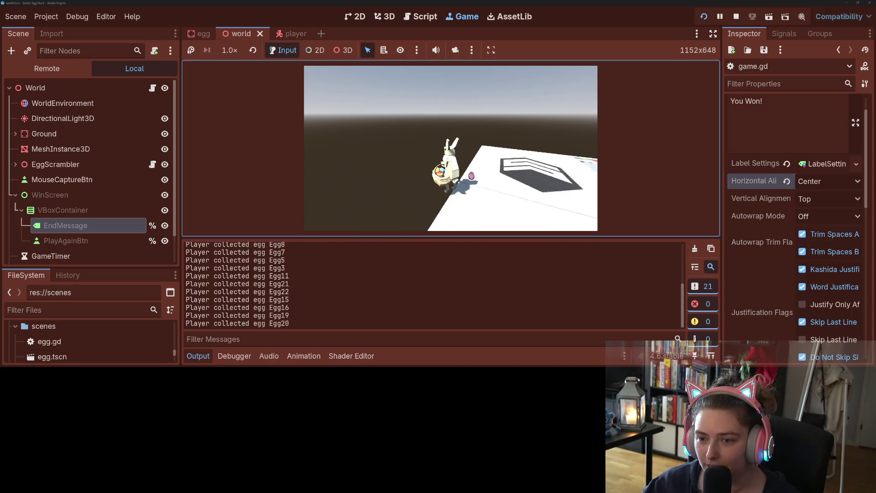
key("w")
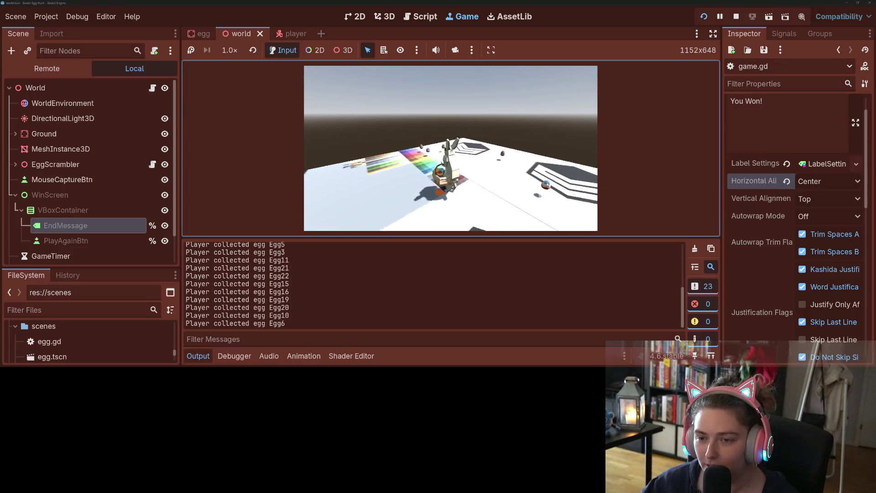
key("w")
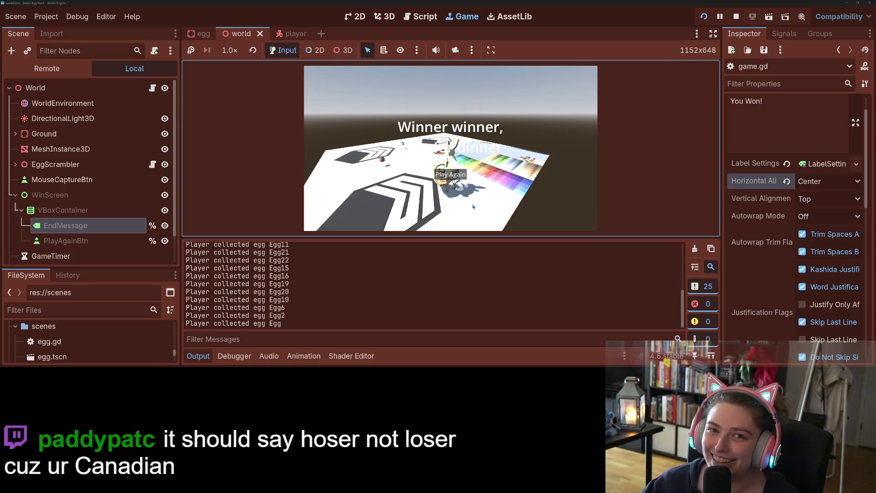
Play Again after the win and after a loss, then stop the game
left_click(451, 175)
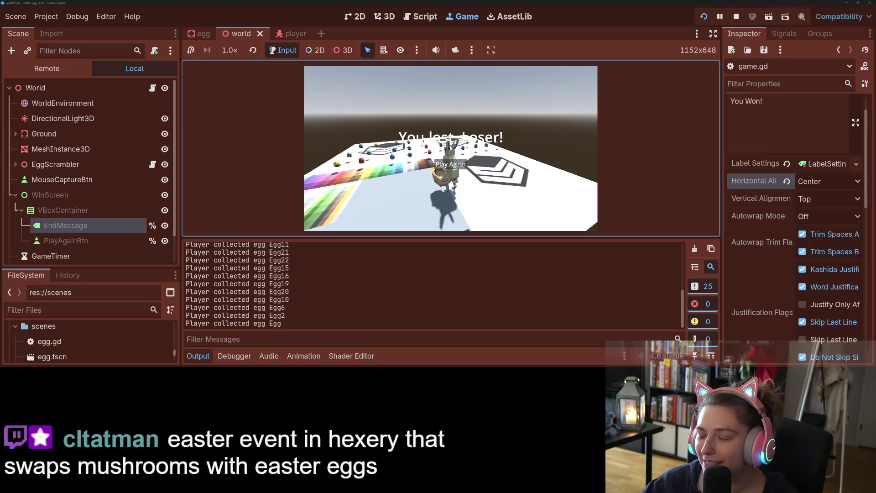
left_click(455, 165)
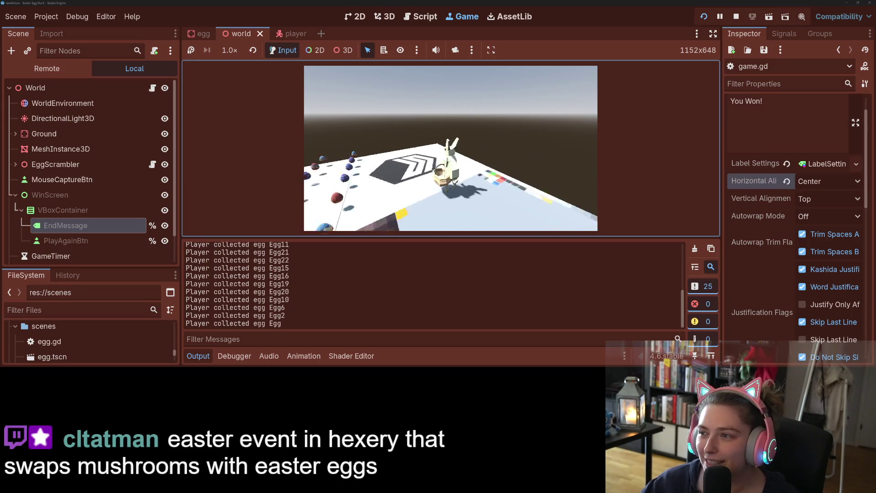
left_click(738, 18)
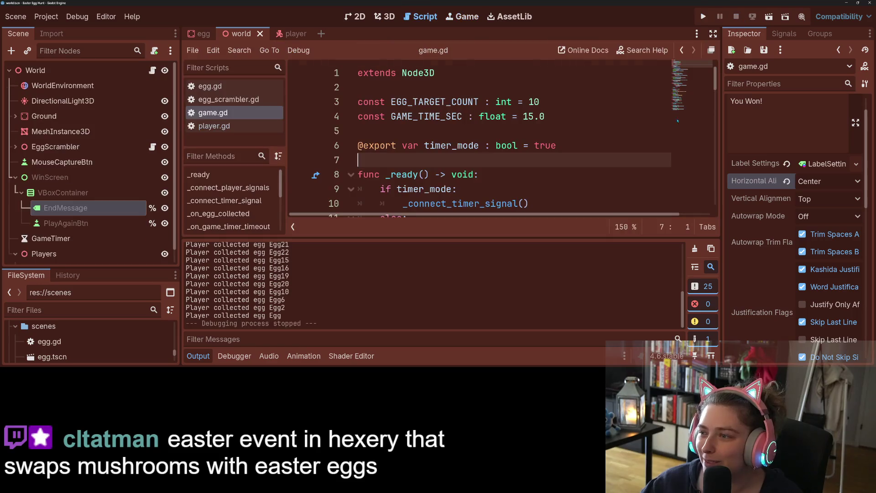
Collapse the Output panel and review the _ready function in game.gd
left_click(208, 358)
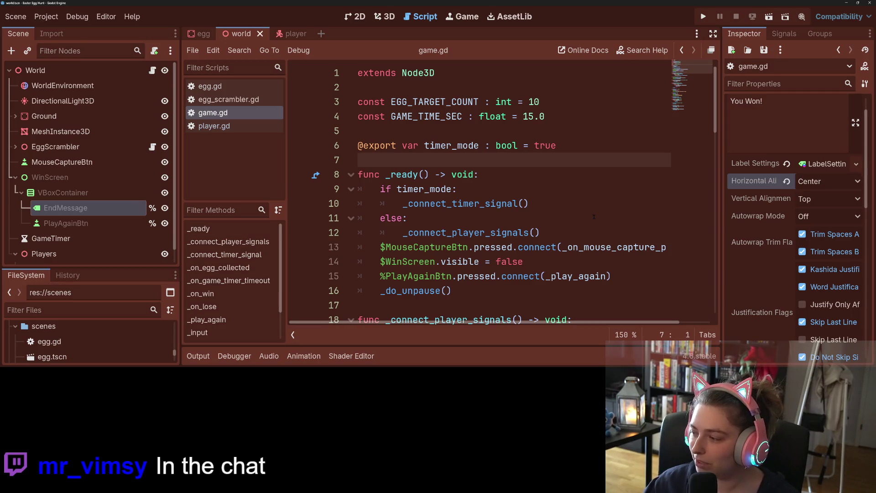
left_click(590, 219)
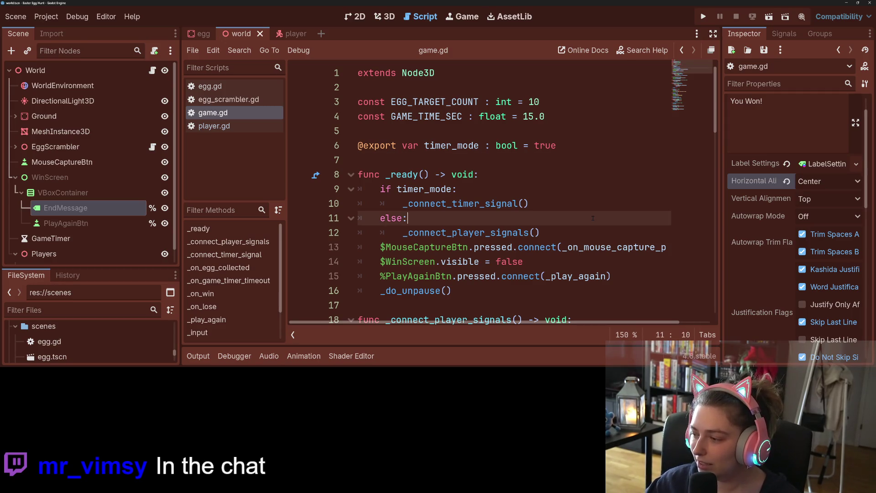
left_click(577, 236)
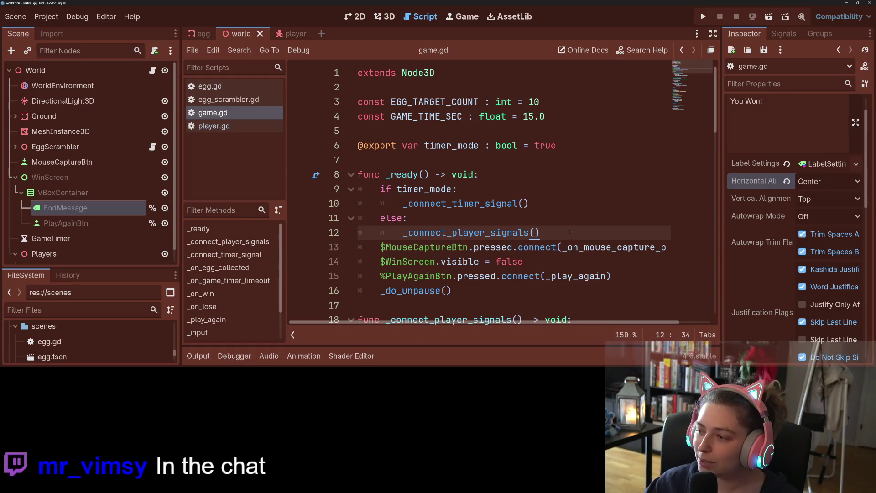
left_click(491, 247)
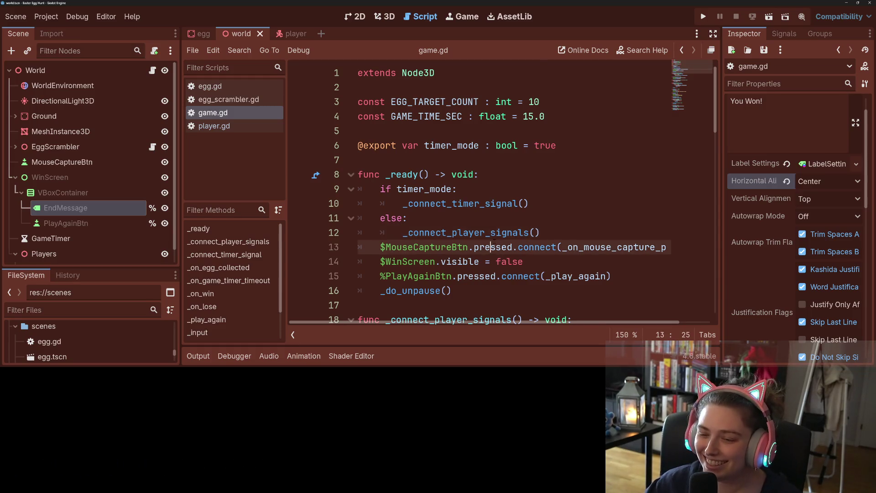
scroll(491, 247, "down", 1)
left_click(611, 232)
left_click(610, 249)
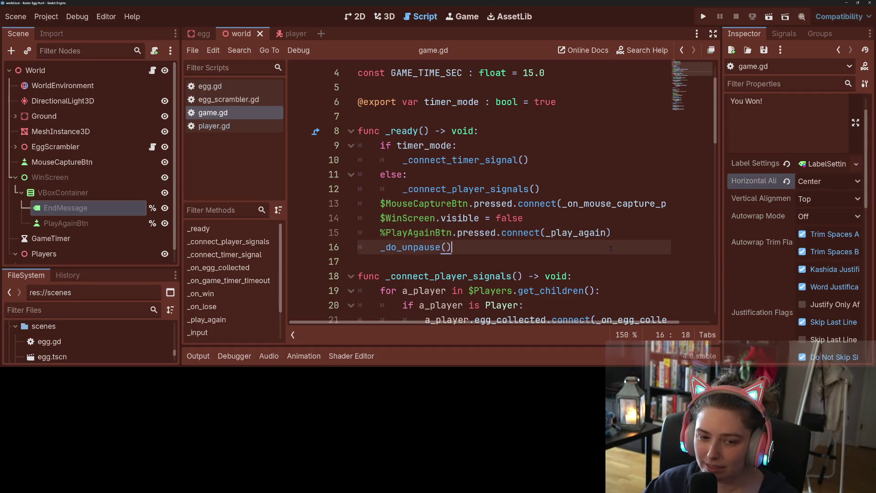
scroll(609, 248, "up", 1)
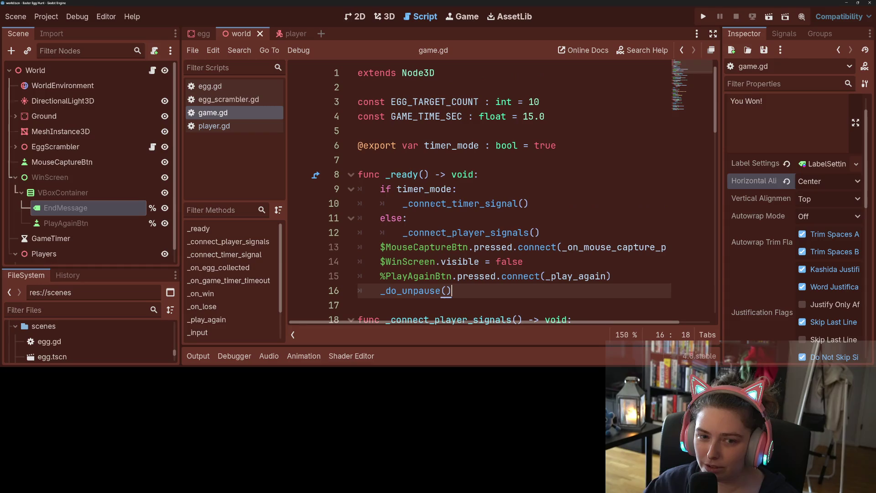
Turn off Timer Mode on the World node, save, and shorten GAME_TIME_SEC to 5.0
left_click(35, 69)
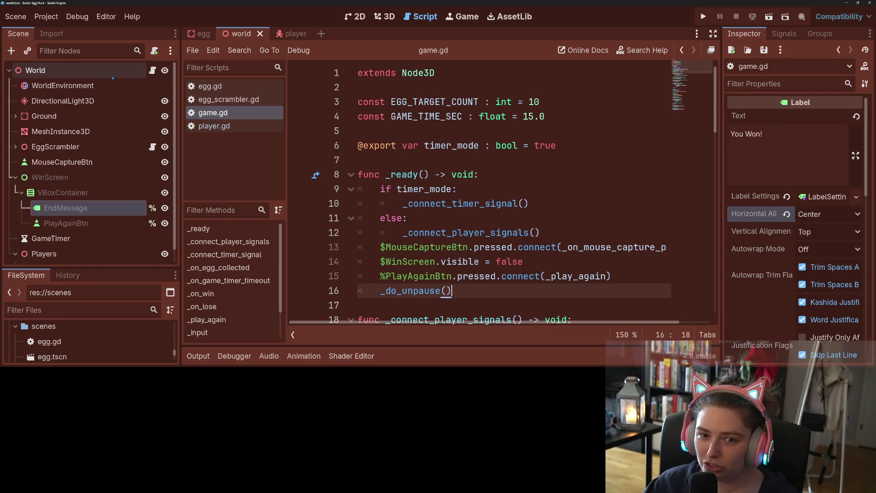
left_click(817, 116)
key("ctrl+s")
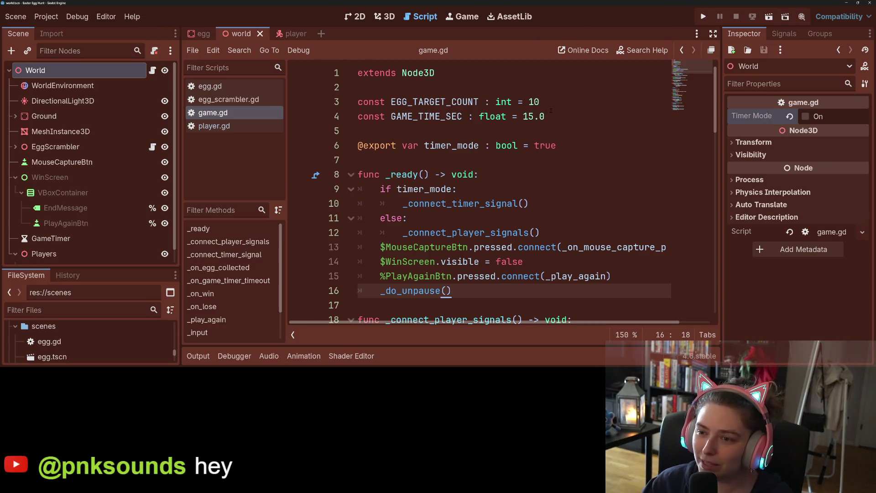
left_click(523, 116)
key("BackSpace")
Save the 5.0 game time and playtest, moving the bunny to collect eggs until winning
key("ctrl+s")
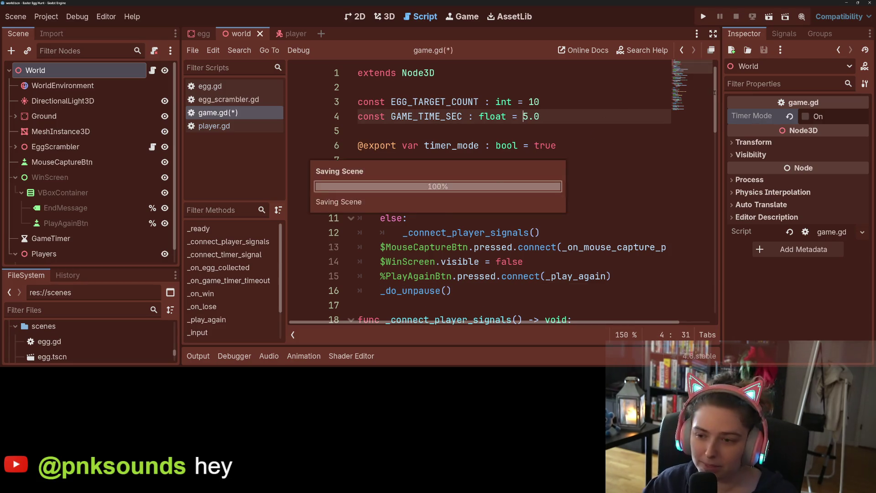
left_click(703, 17)
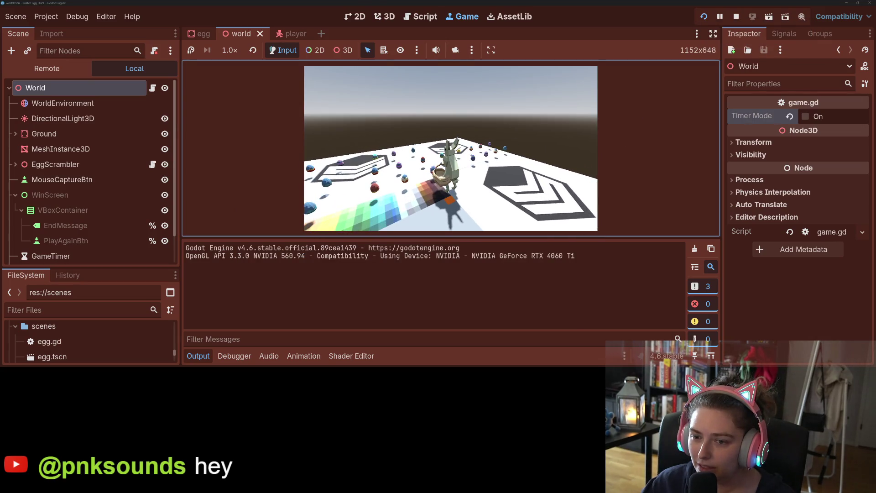
key("w")
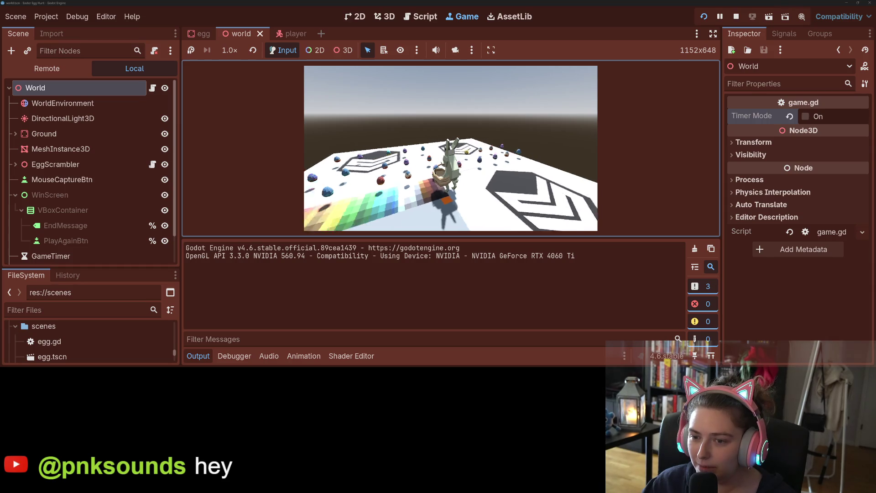
key("w")
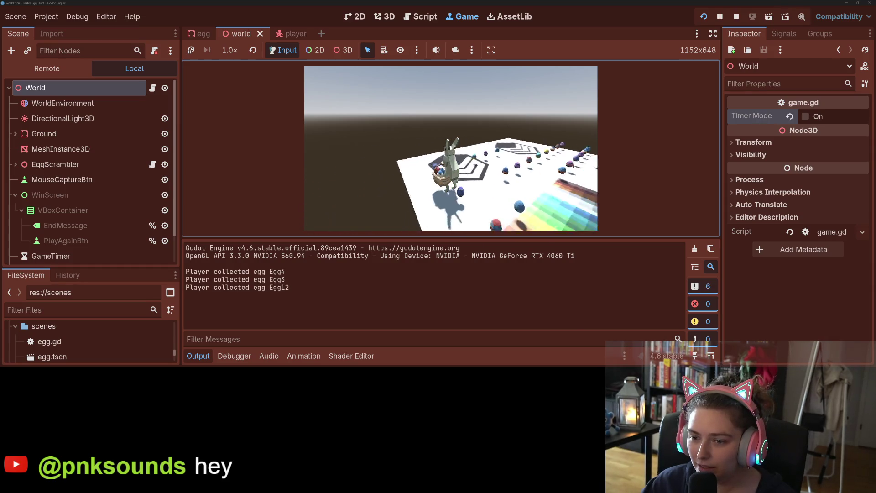
key("w")
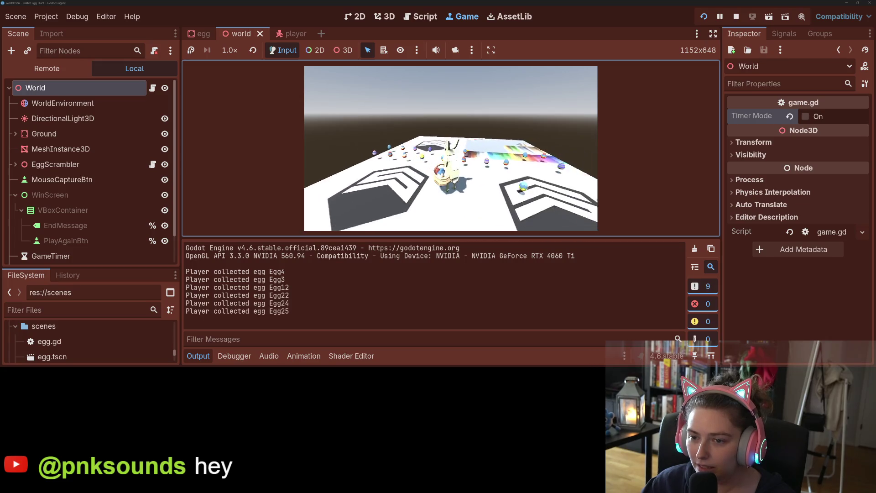
key("w")
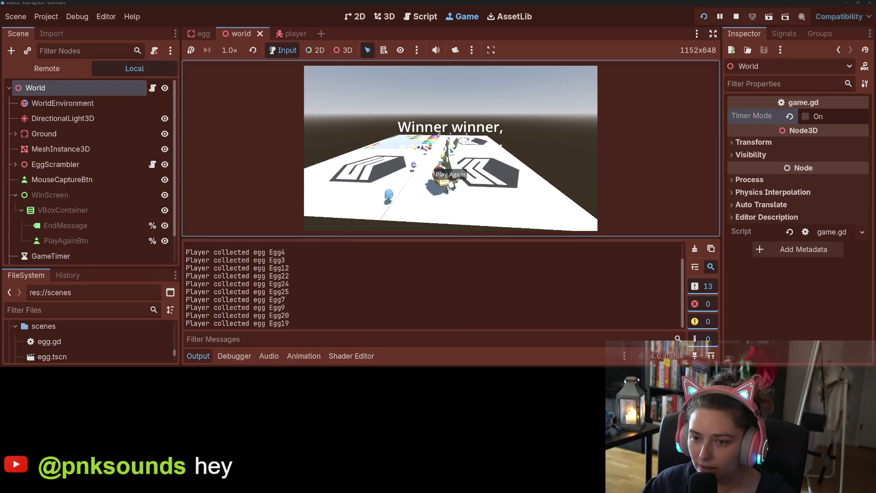
Restart from the win screen, stop the game, and re-enable Timer Mode on World
left_click(450, 175)
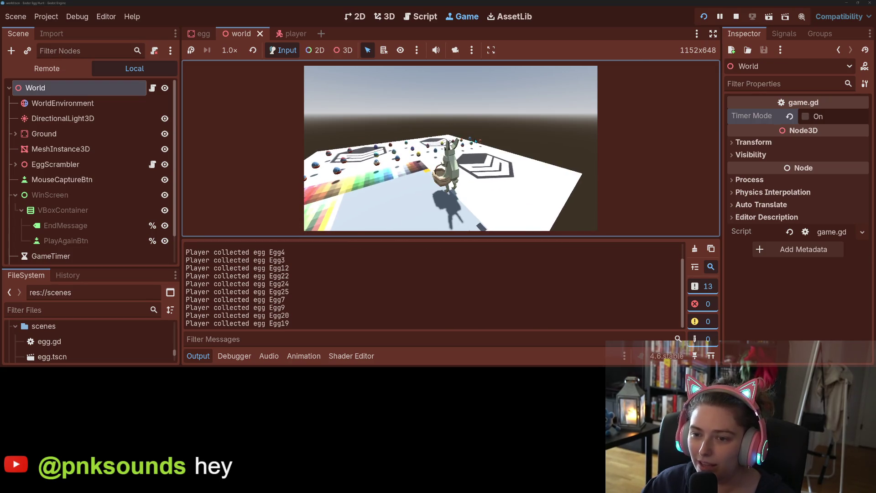
left_click(736, 17)
left_click(805, 116)
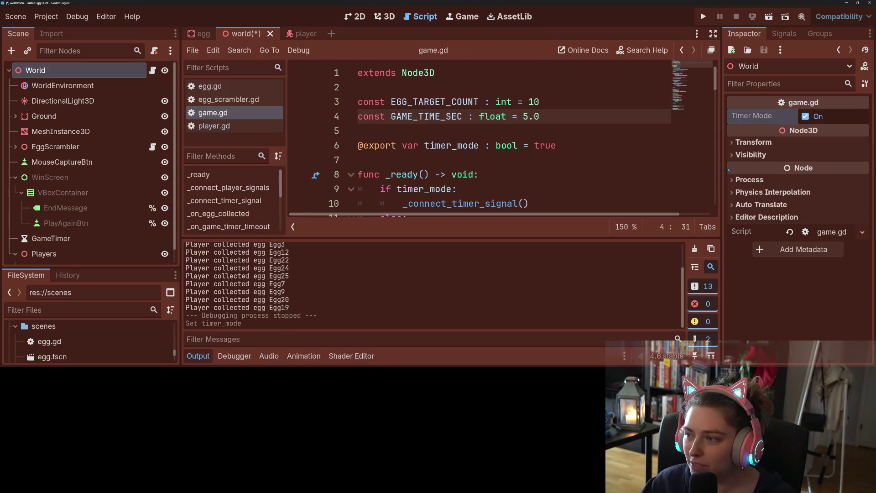
Restore GAME_TIME_SEC to 15.0 and save game.gd
left_click(198, 356)
key("ctrl+s")
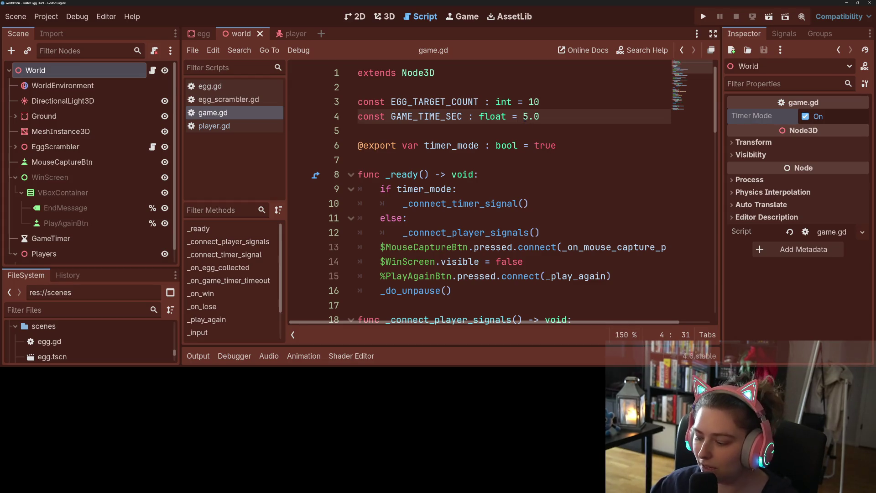
type("1")
key("ctrl+s")
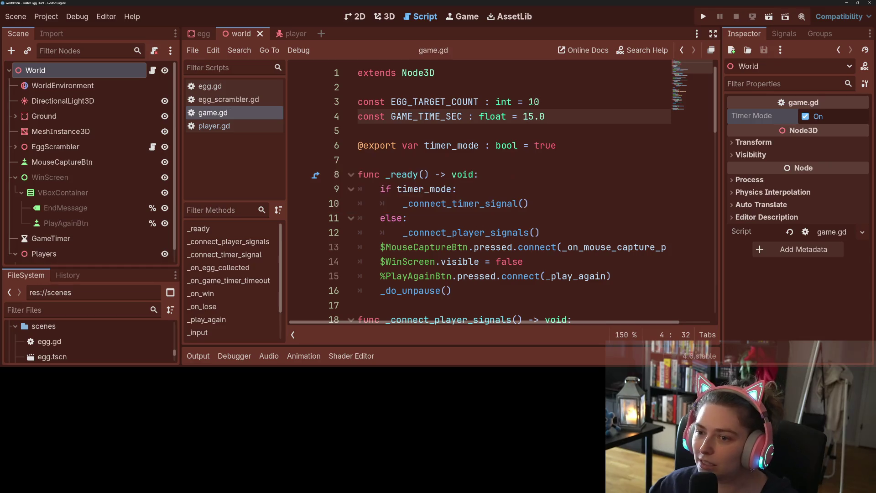
Scroll through game.gd from EGG_TARGET_COUNT down and back, then switch to GitHub Desktop
left_click(569, 107)
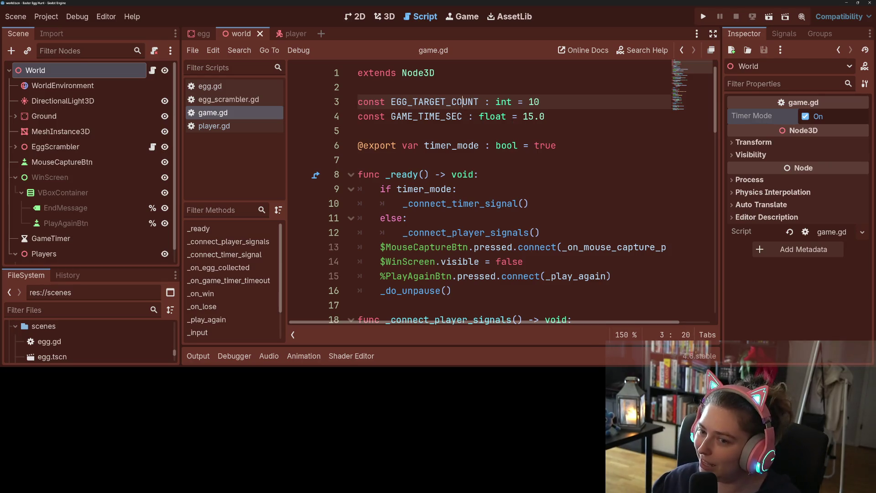
double_click(460, 102)
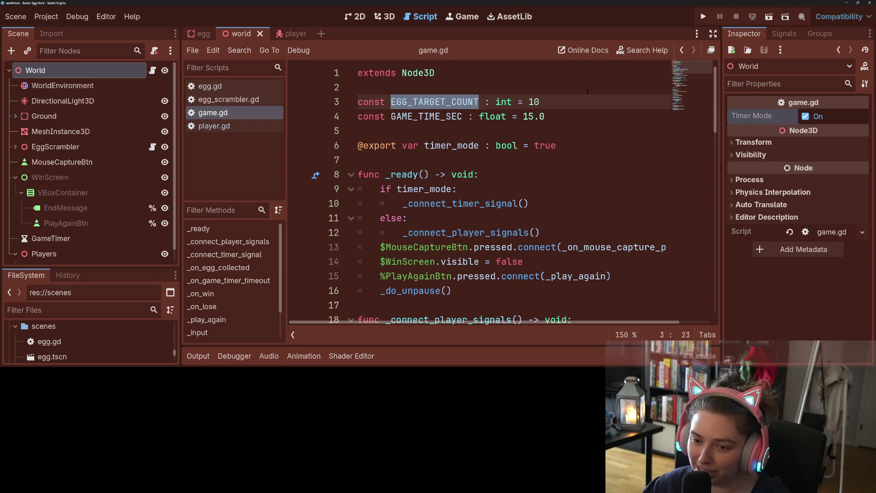
scroll(542, 222, "down", 3)
scroll(542, 222, "down", 10)
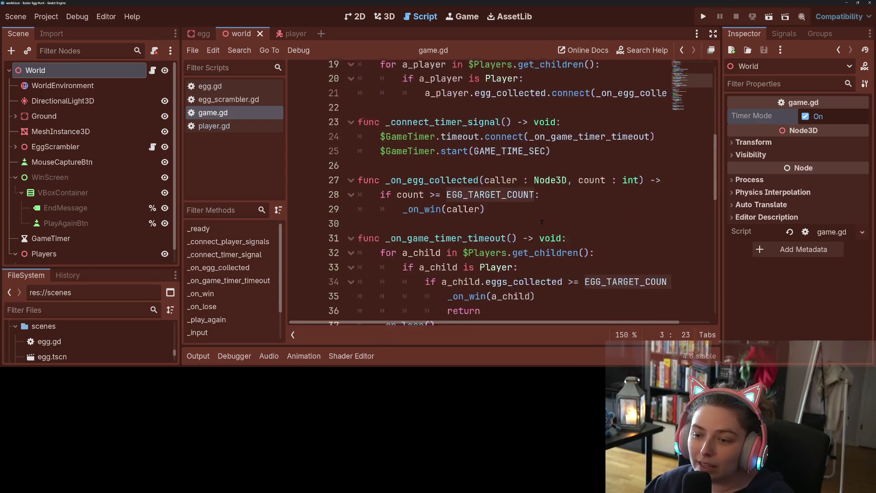
scroll(504, 238, "down", 4)
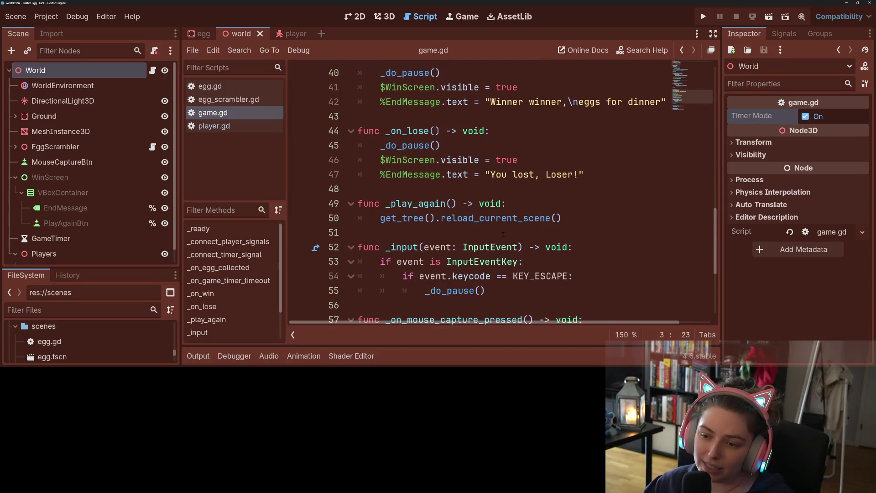
scroll(502, 233, "up", 17)
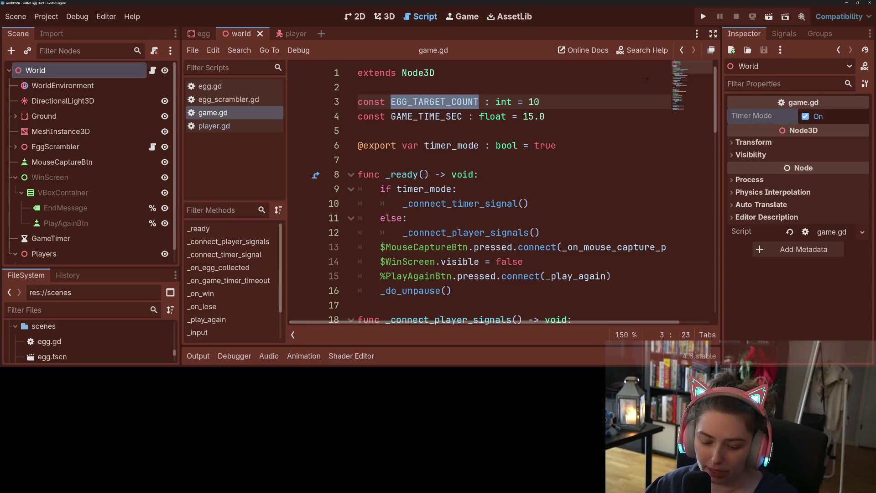
key("alt+Tab")
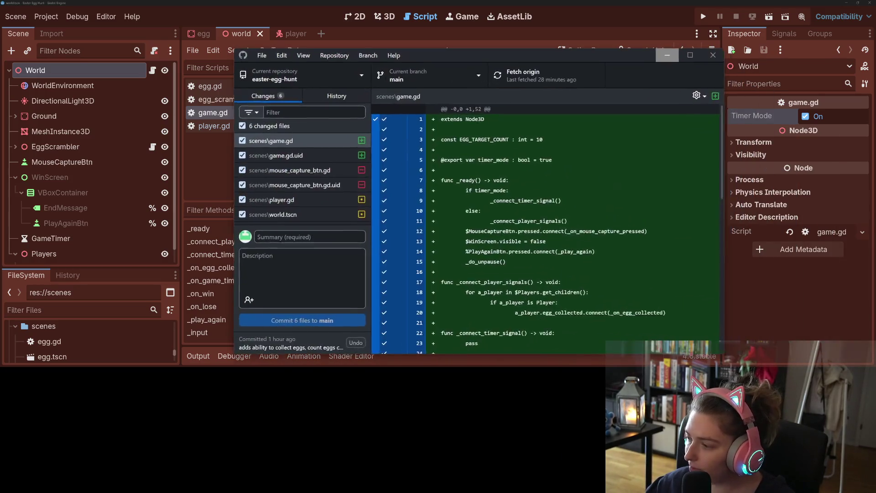
Commit the six files to main as 'adds game logic for win state based on egg collection count', then fetch origin
left_click(308, 259)
type("adds")
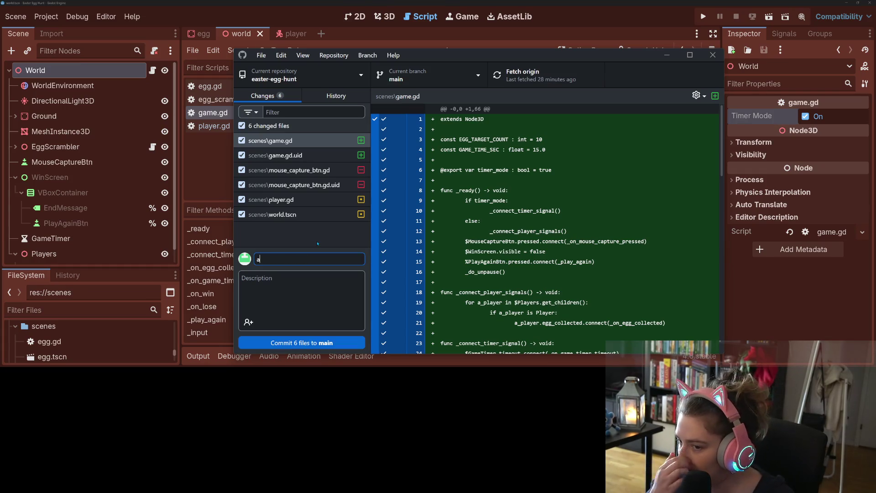
type(" game logic for")
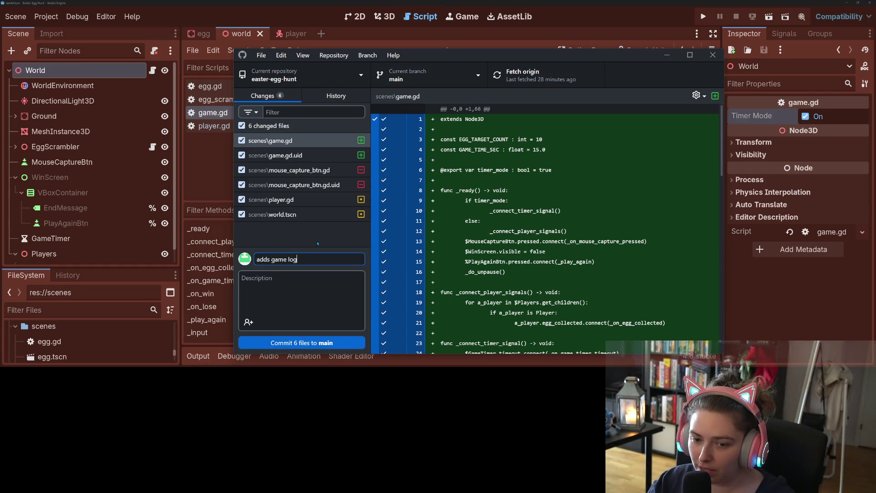
type(" win state")
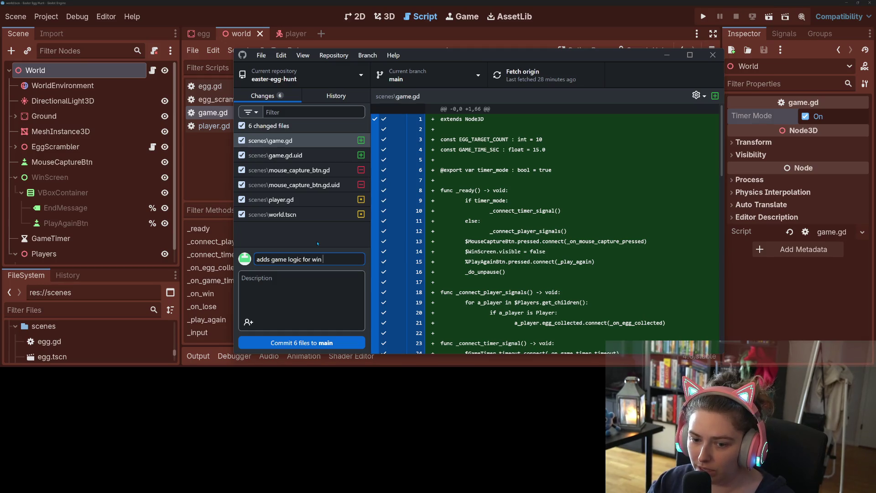
type(" and")
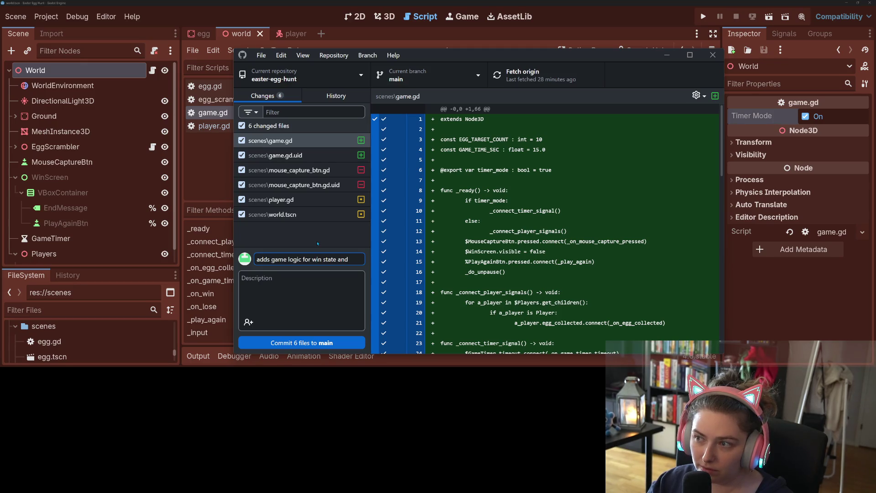
key("BackSpace")
key("BackSpace")
key("BackSpace")
type("based on")
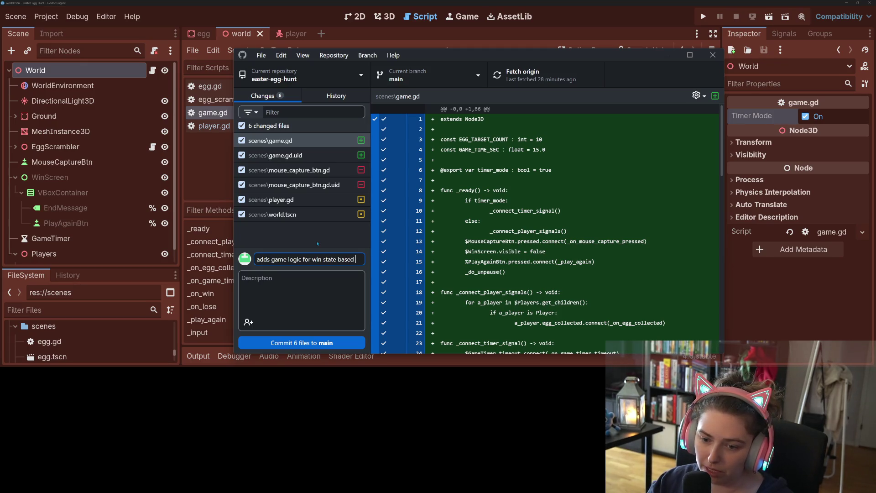
type(" egg collection cou")
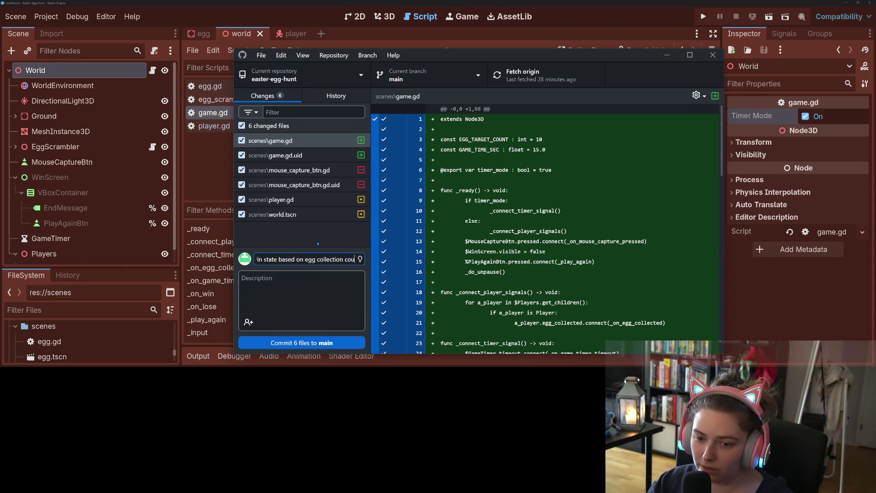
type("nt")
left_click(301, 343)
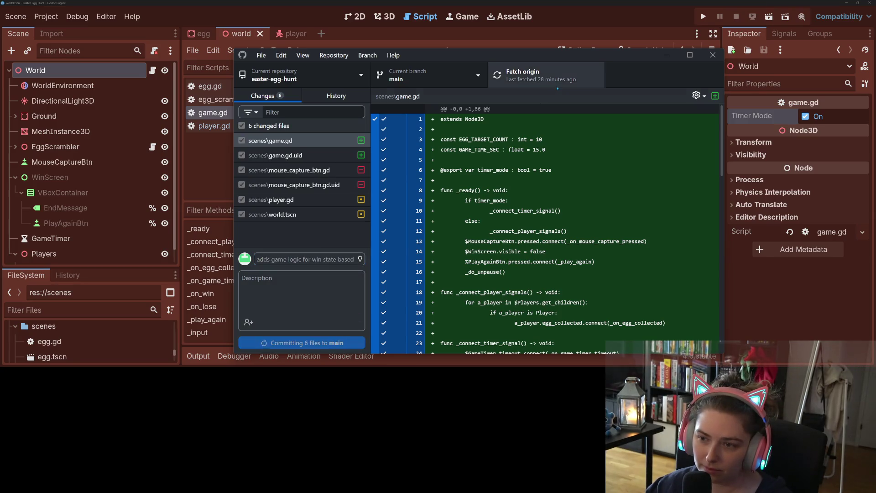
left_click(665, 192)
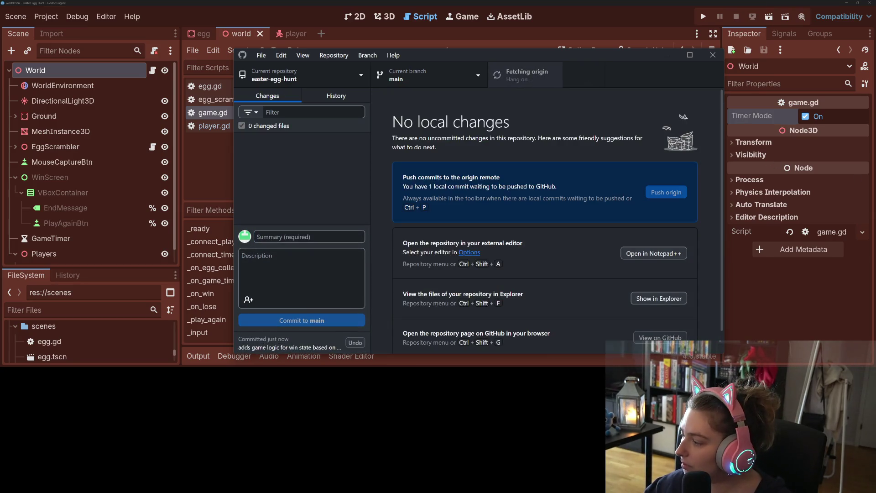
key("alt+Tab")
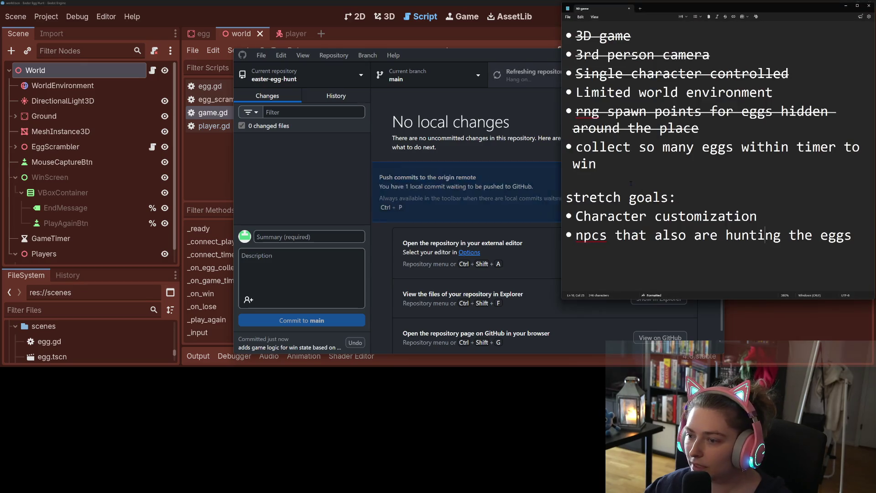
Add a 'polish:' section with the bullet 'colored background to WinScreen text'
key("Return")
key("Return")
key("Up")
type("poli")
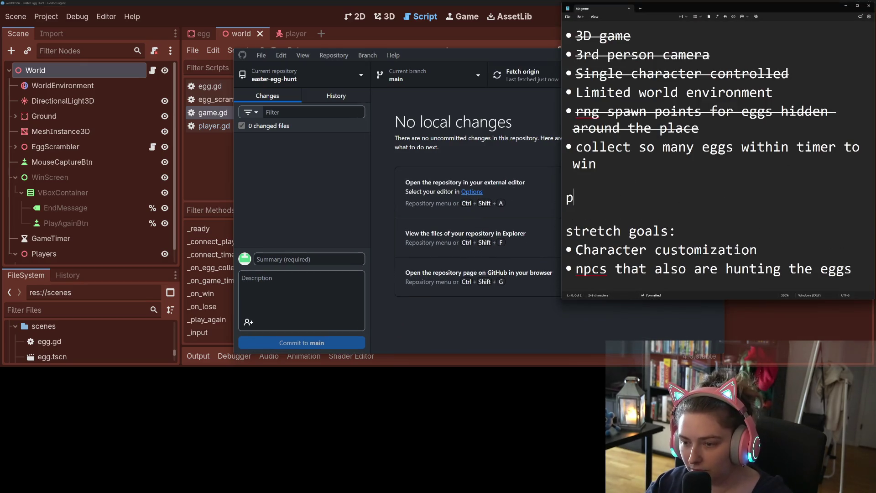
type("sh:")
key("Return")
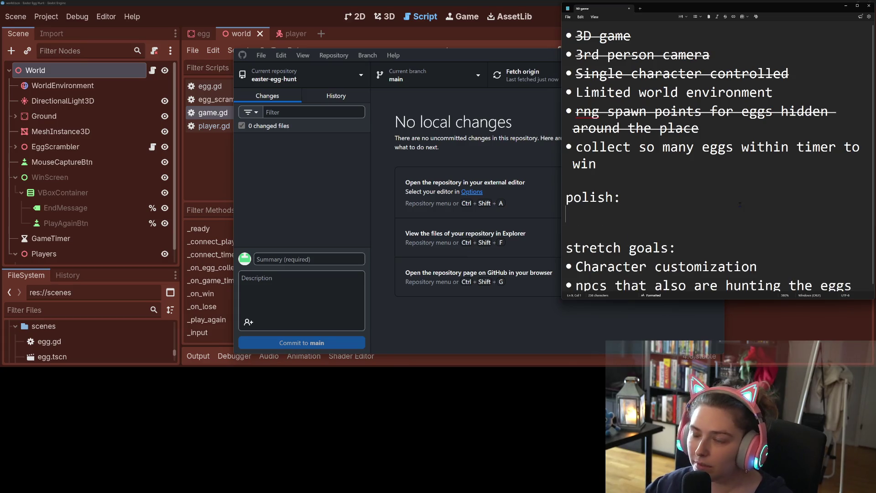
left_click(697, 17)
left_click(692, 26)
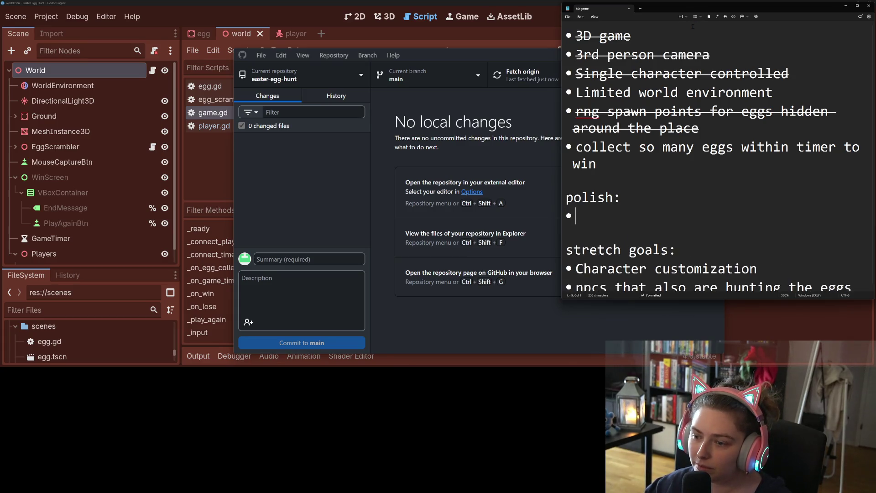
type("colored back")
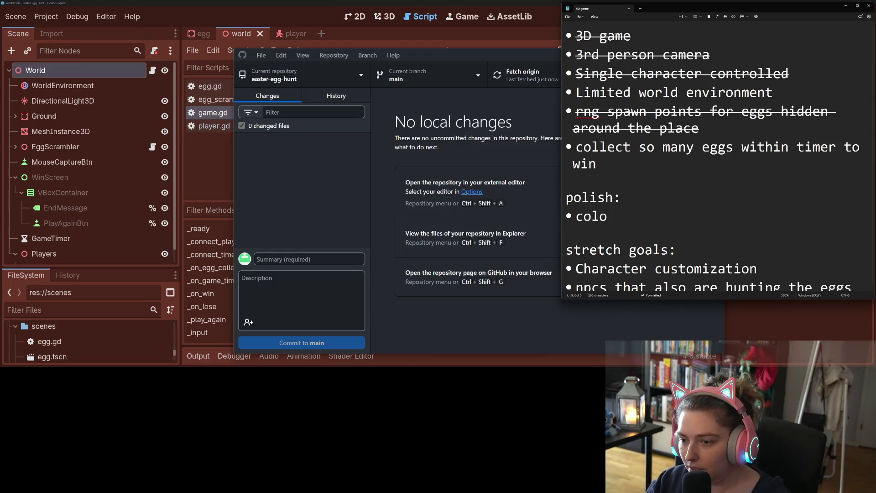
type("gour")
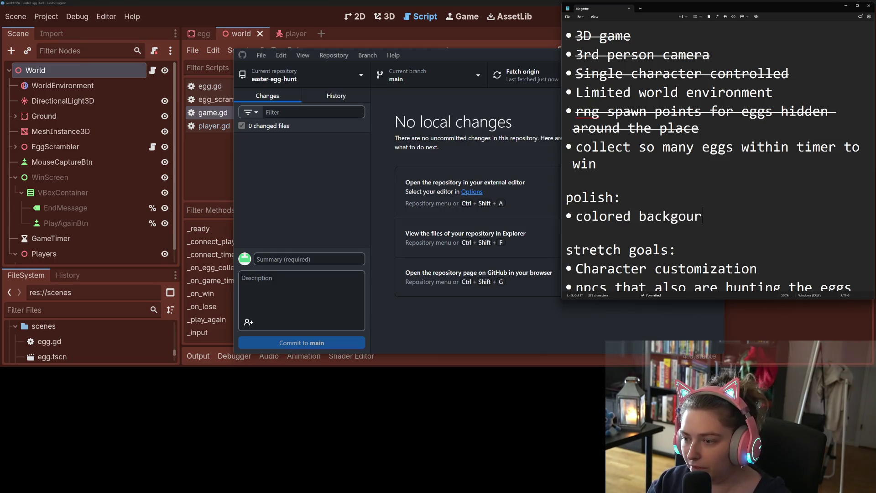
key("BackSpace")
key("BackSpace")
key("BackSpace")
type("round to win")
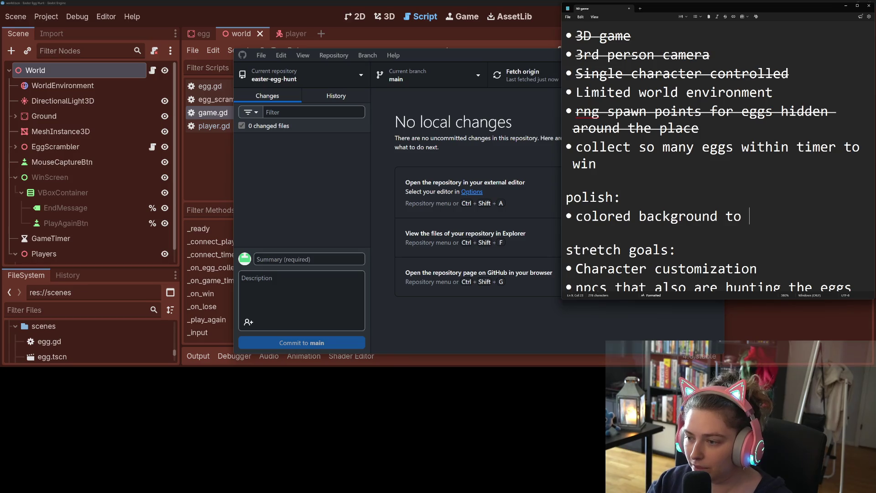
type(" screen")
key("BackSpace")
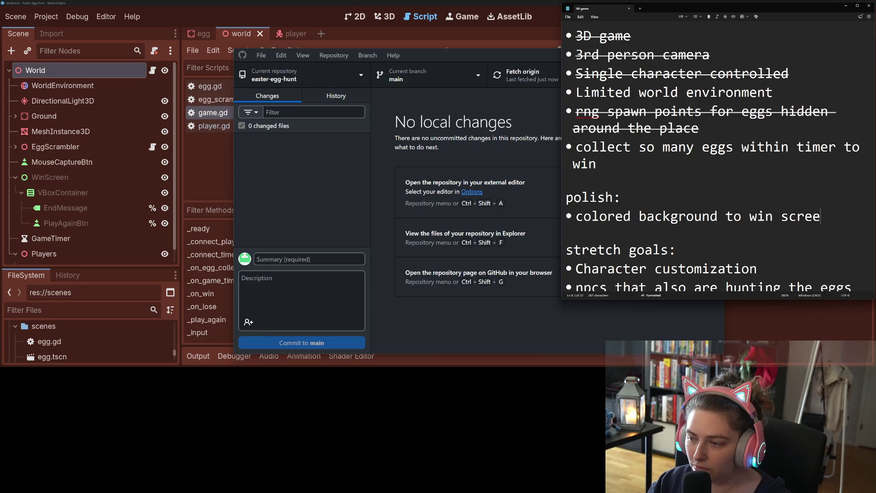
key("BackSpace")
key("BackSpace")
key("BackSpace")
type("WinScreen text")
Add the bullet 'smaller eggs when in basket and more' under polish
key("Return")
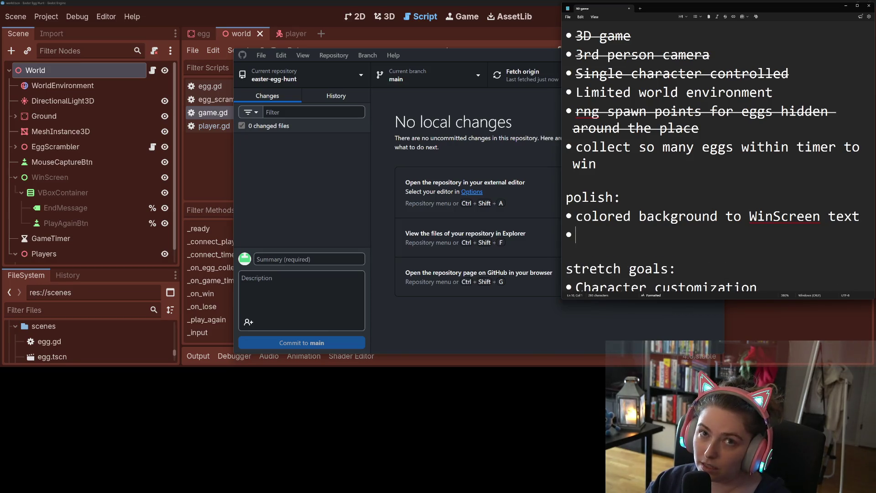
type("Smaller egs")
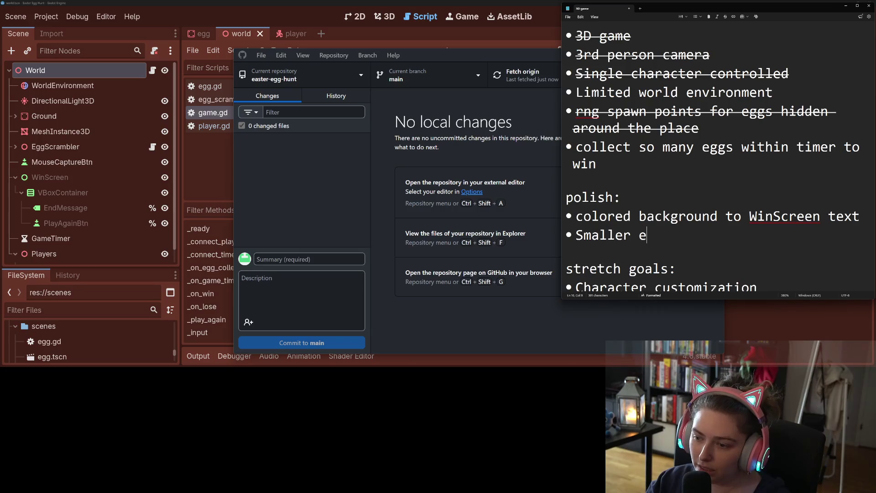
key("BackSpace")
type("gs when in bas")
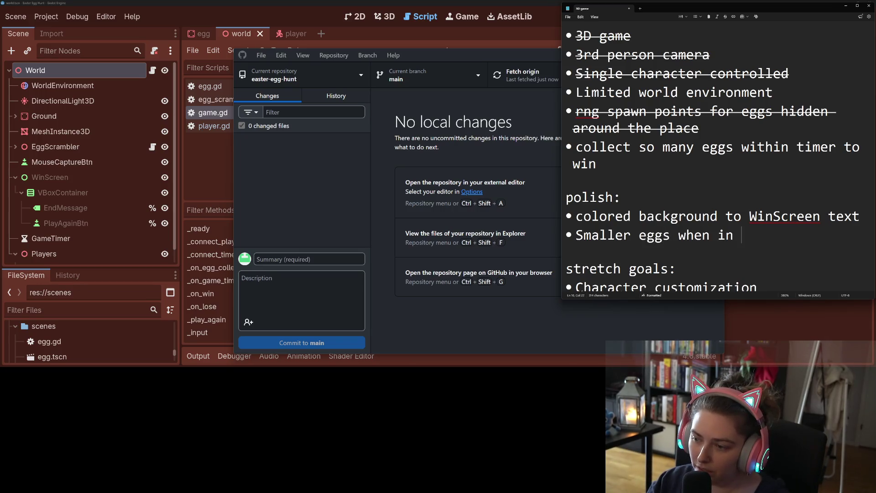
type("ket and more")
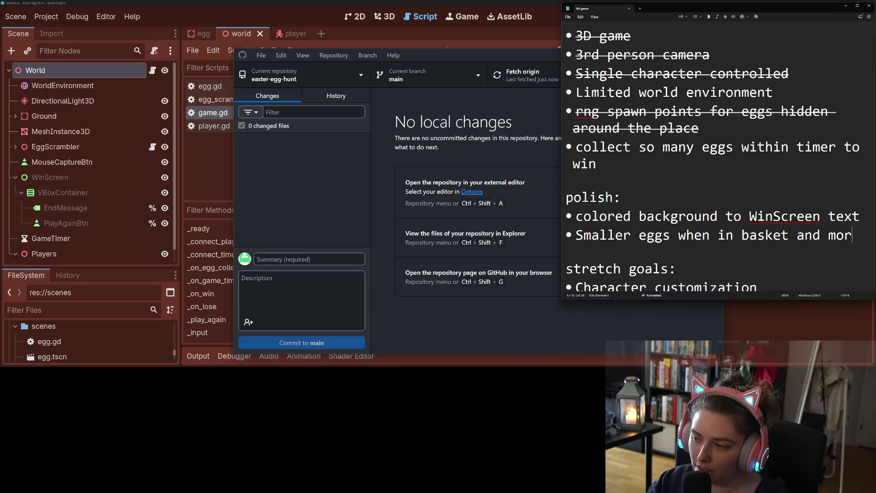
type("(fill")
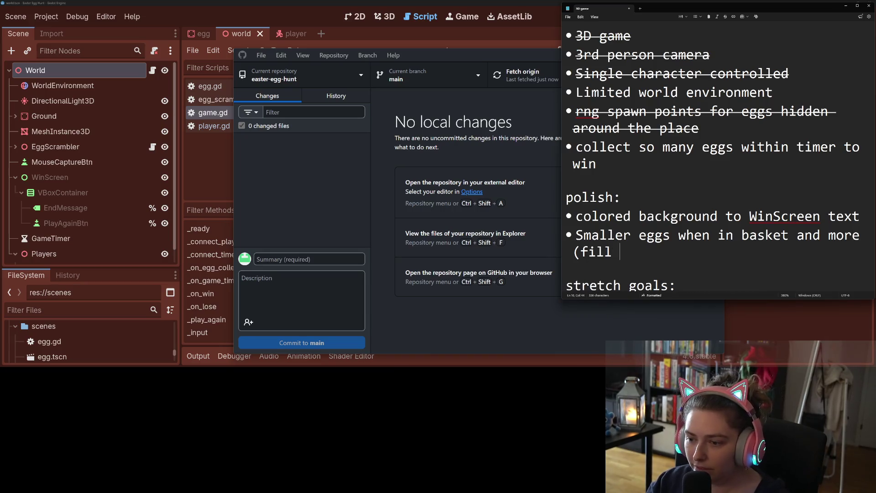
key("BackSpace")
key("BackSpace")
key("BackSpace")
key("BackSpace")
key("BackSpace")
key("BackSpace")
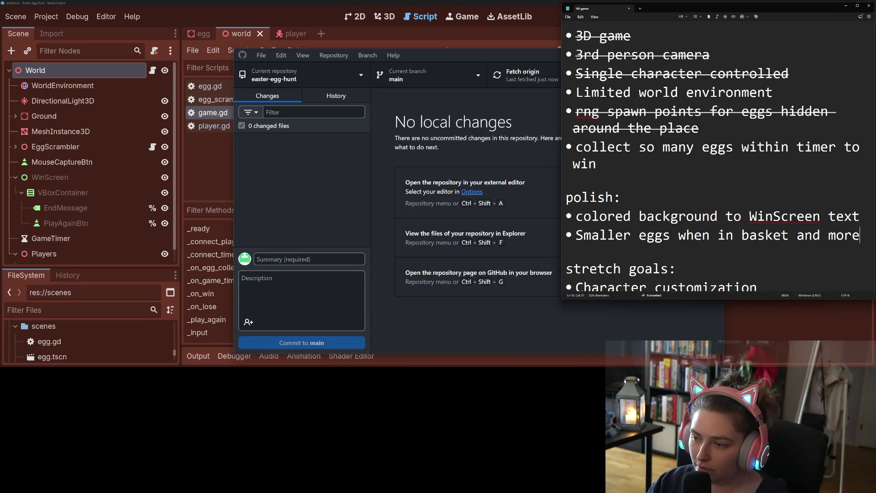
key("Return")
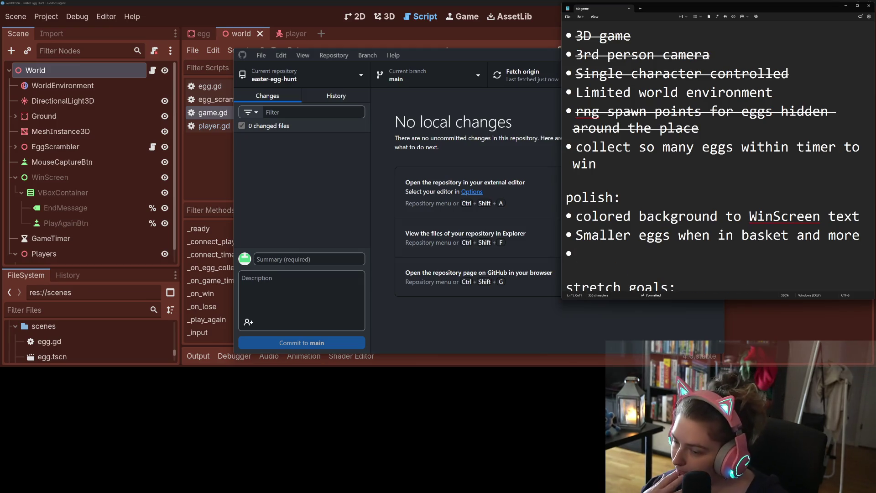
key("Up")
key("Delete")
type("s")
key("Down")
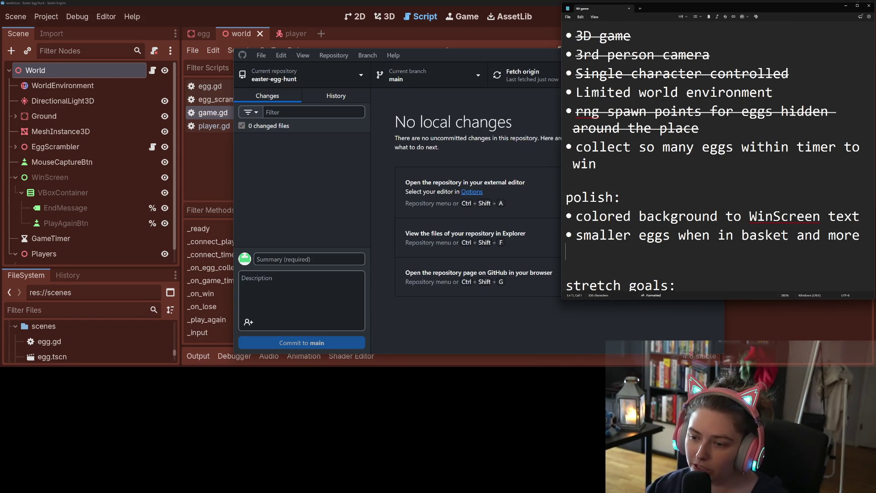
key("BackSpace")
Add a 'bunny move animation, pickup animation' bullet below the win goal
left_click(566, 180)
left_click(596, 163)
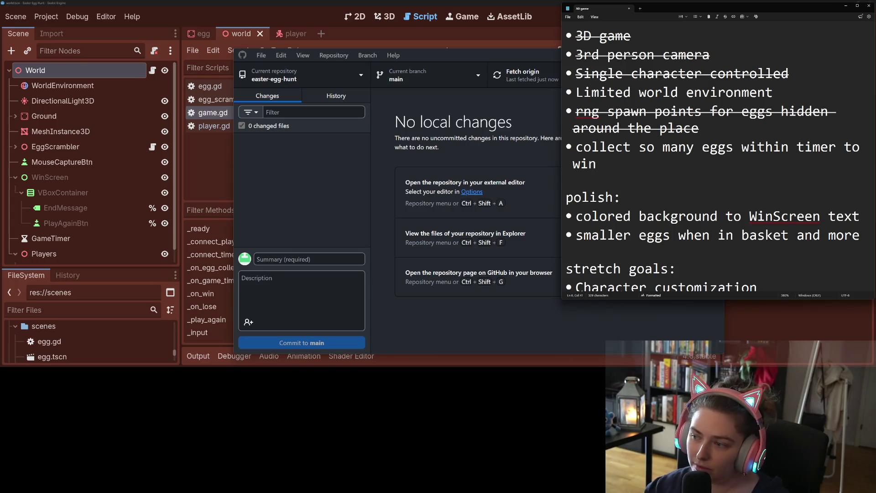
key("Return")
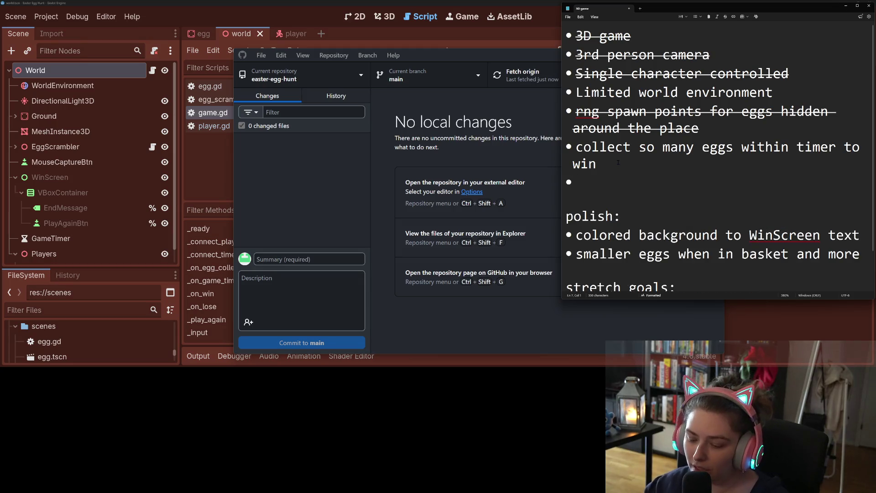
type("bunny move animation")
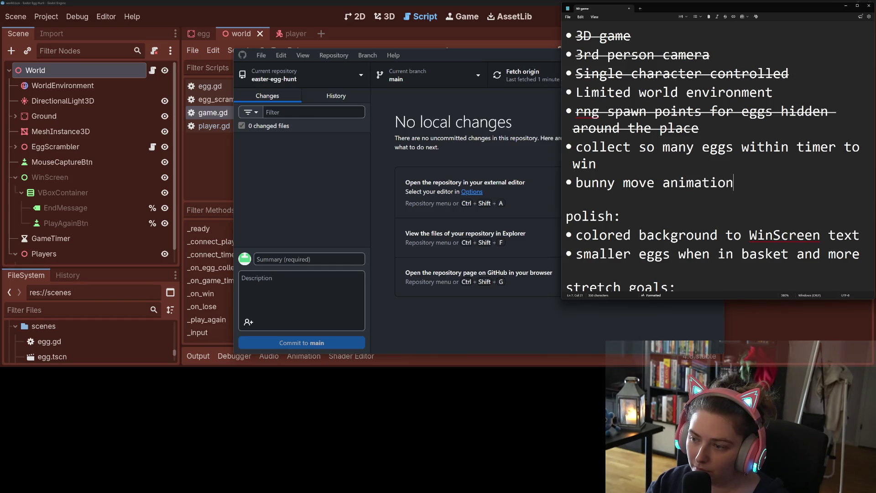
type(", pickup animation")
key("Return")
Strike through the collect-eggs-within-timer goal
triple_click(595, 163)
key("Left")
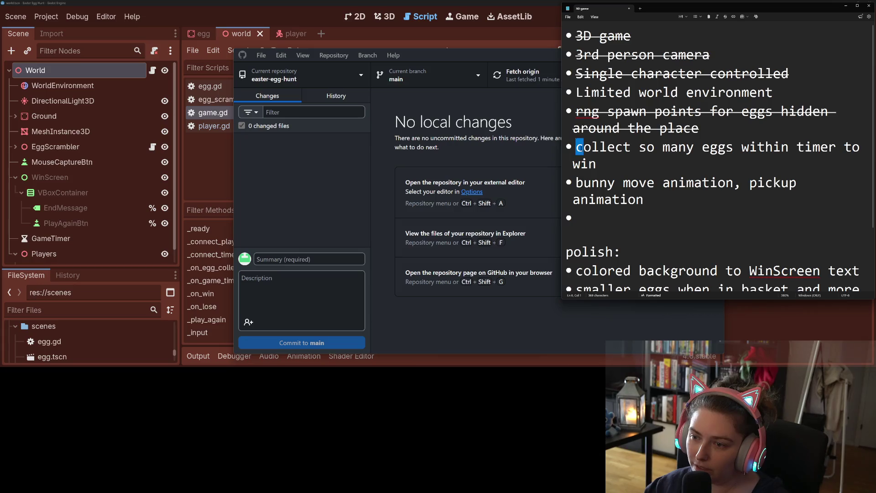
key("shift+End")
left_click(725, 16)
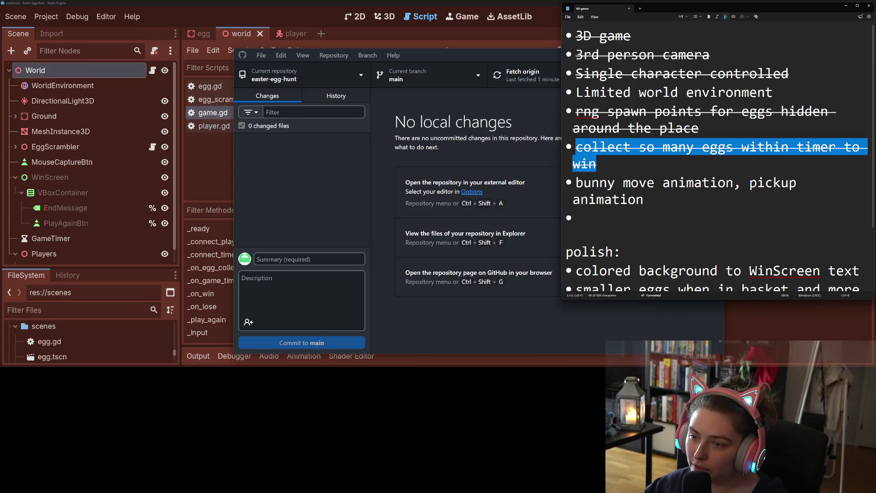
Add bullets 'sound effects', 'music' and 'ui to show timer and egg count of player'
left_click(649, 213)
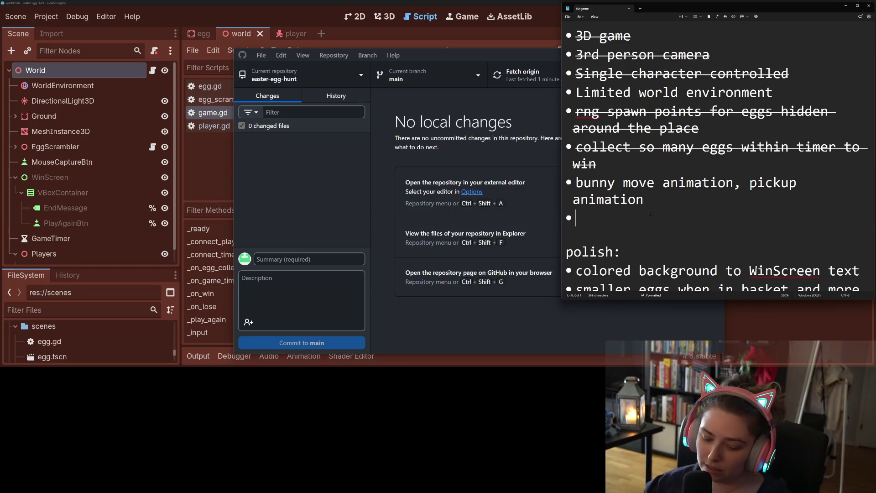
type("sound effects")
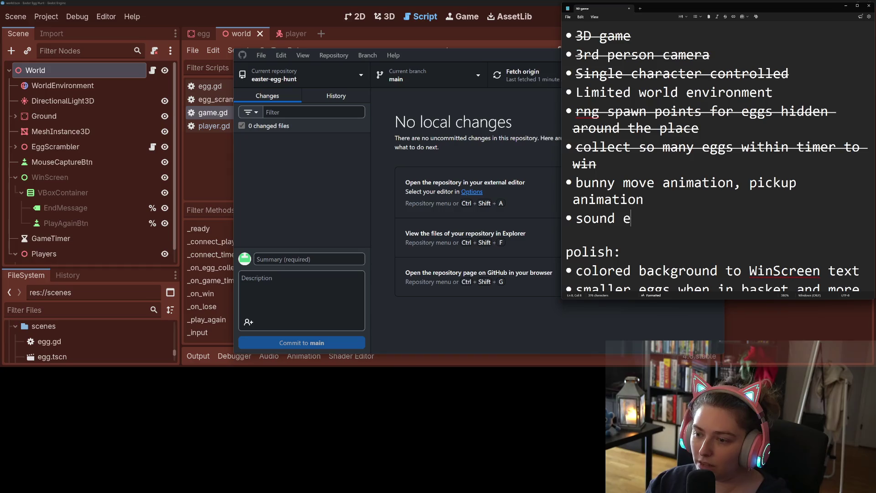
key("Return")
type("music")
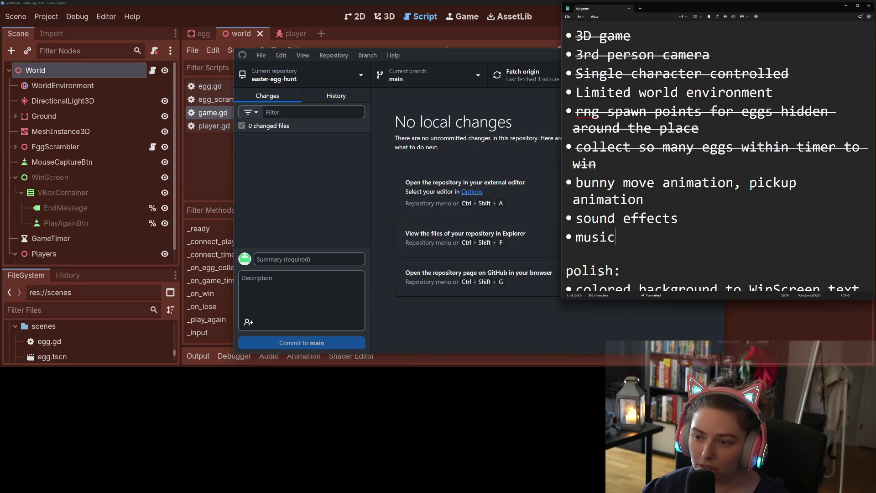
key("Return")
type("ui to show ")
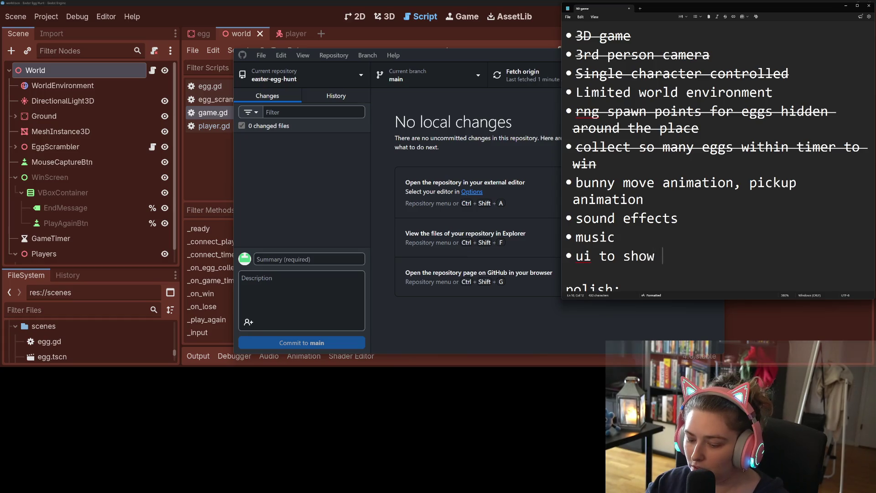
type("timer and egg ")
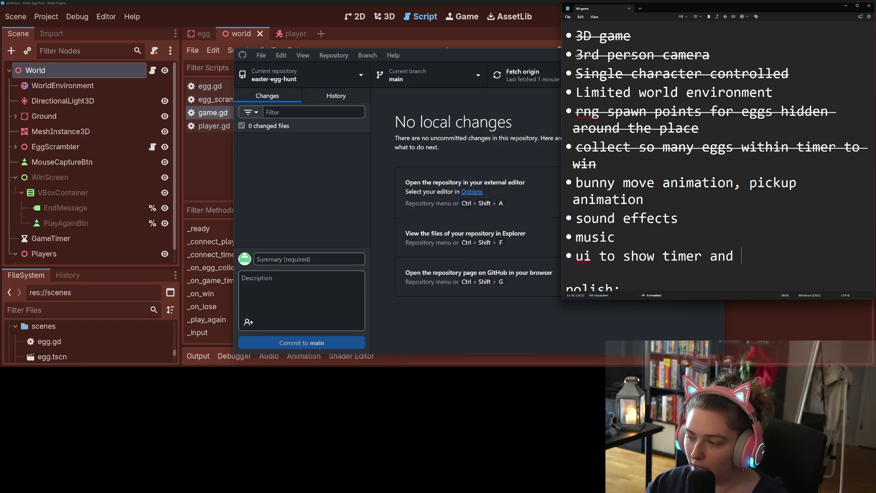
type("co")
key("BackSpace")
type("ount of player")
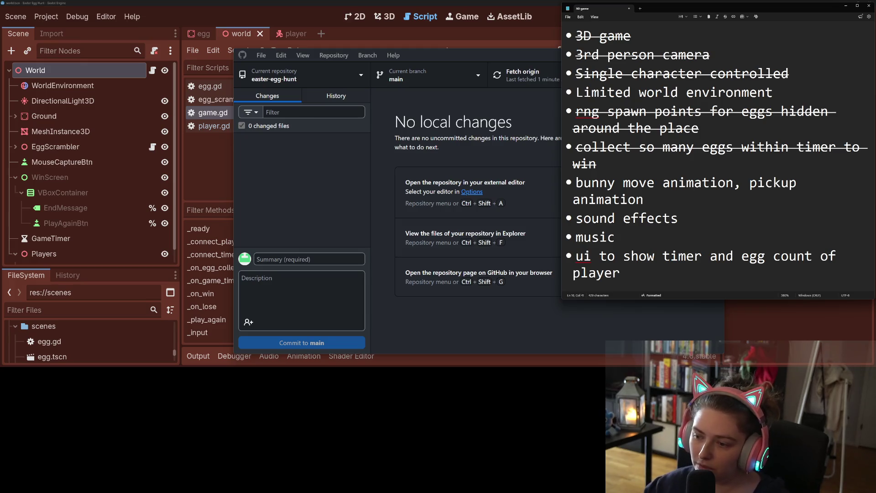
Save the notes, dismissing the save-as-Markdown prompt
left_click(670, 146)
left_click(712, 272)
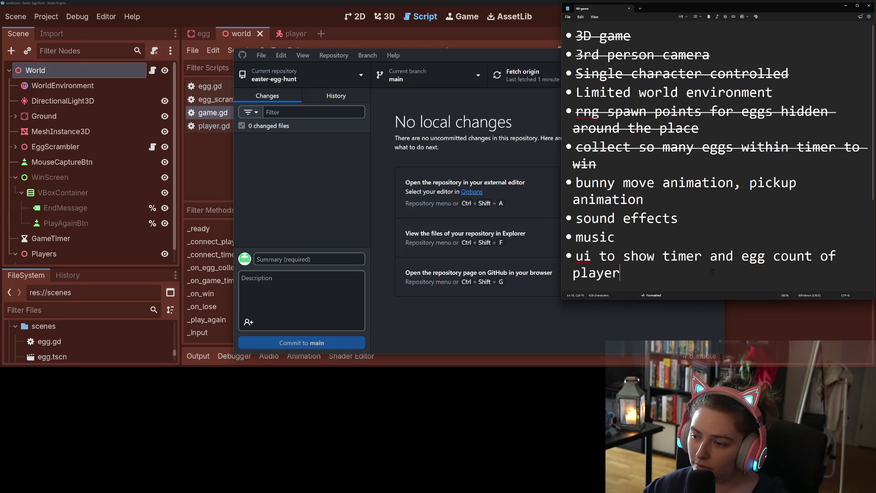
scroll(696, 256, "down", 1)
key("ctrl+s")
left_click(757, 169)
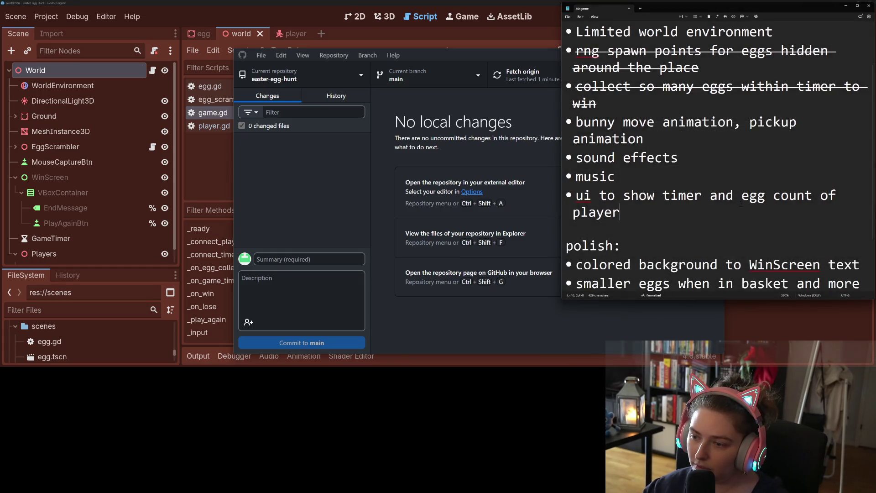
scroll(717, 182, "up", 2)
Move the 'ui to show timer and egg count of player' bullet above the bunny animation item
key("shift+Up")
key("shift+Home")
key("ctrl+c")
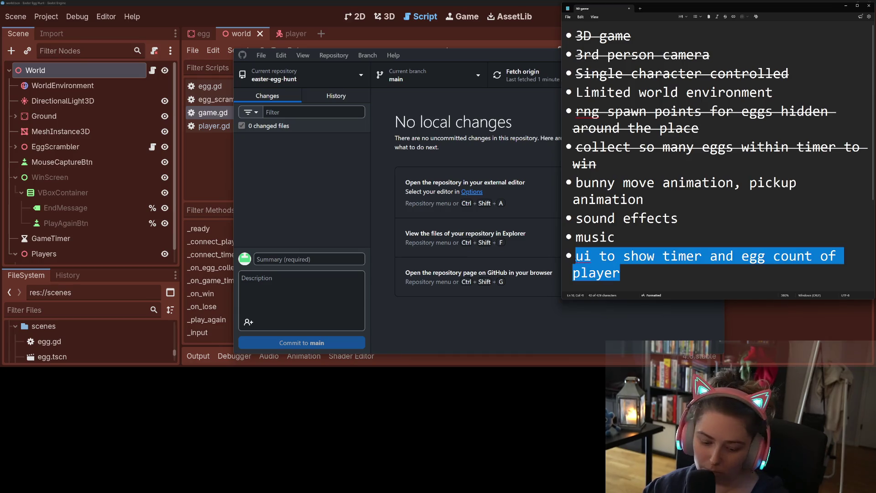
key("BackSpace")
left_click(623, 182)
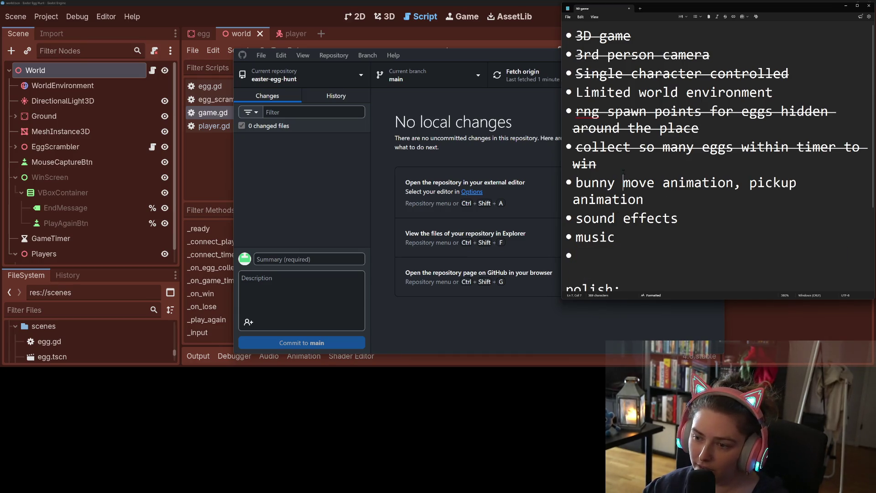
key("Left")
key("Left")
key("Left")
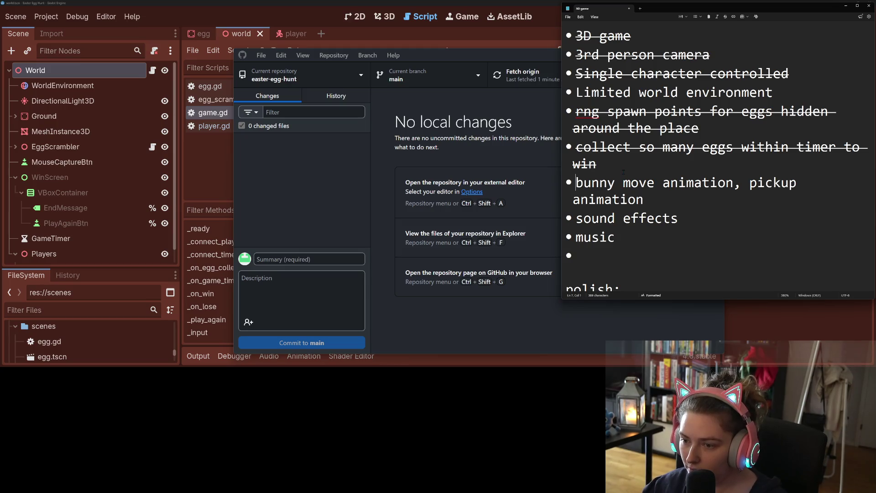
key("Return")
key("Up")
key("ctrl+v")
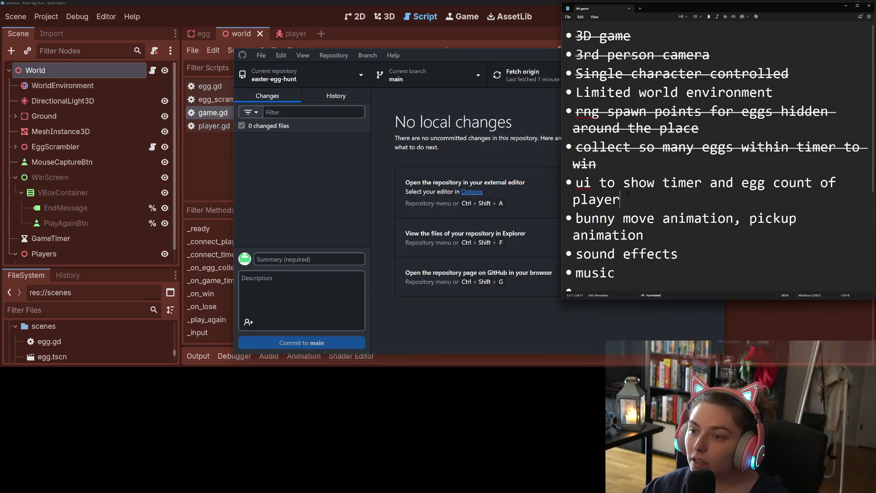
left_click(637, 110)
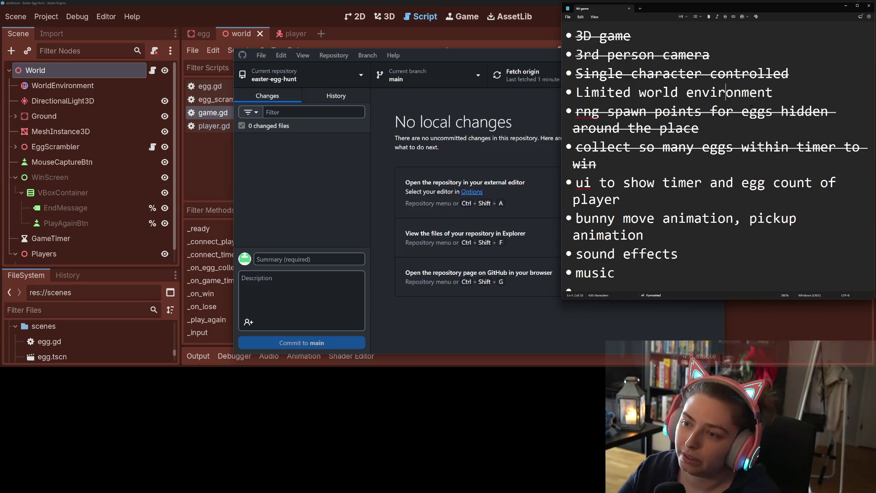
left_click(525, 7)
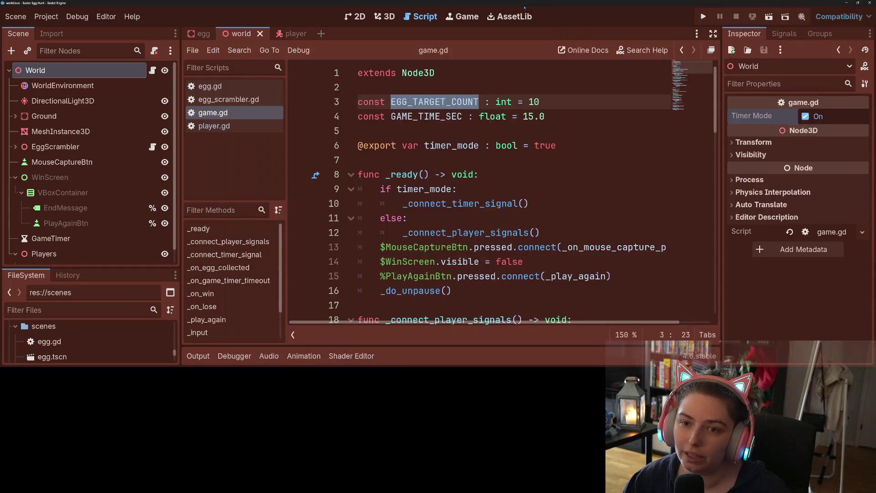
In the world scene's 2D view, inspect the WinScreen and MouseCaptureBtn nodes, then right-click World
left_click(544, 145)
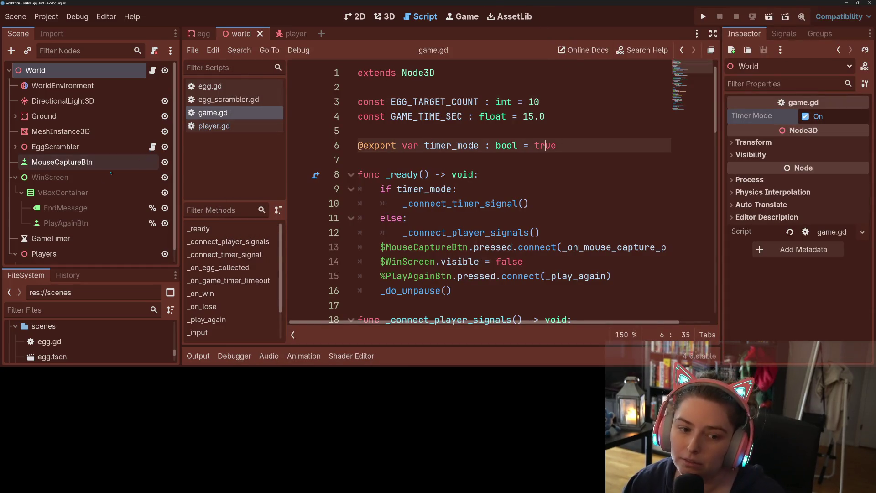
left_click(355, 16)
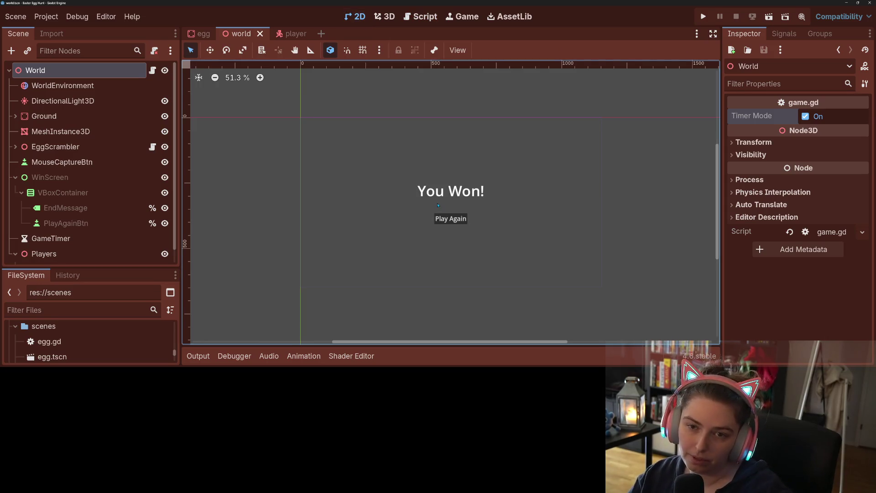
mouse_move(281, 35)
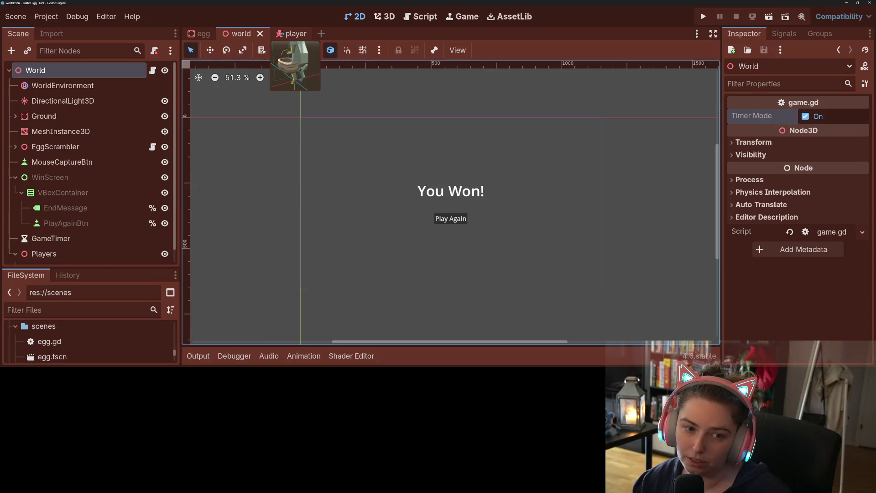
left_click(93, 177)
left_click(93, 162)
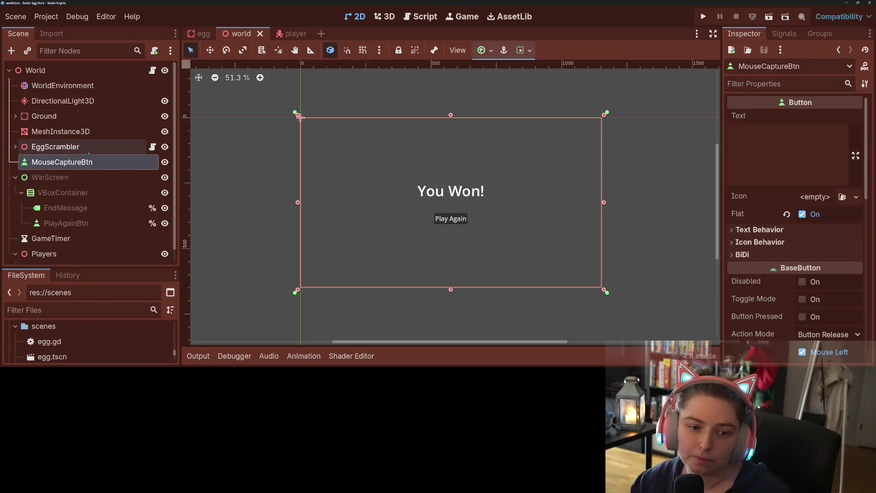
left_click(88, 177)
left_click(72, 70)
right_click(73, 70)
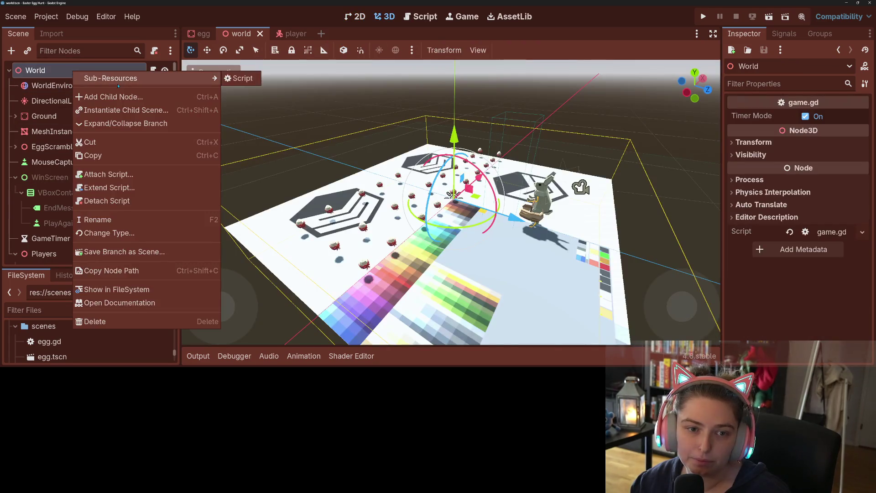
Add a Label under World, anchored top-centre, with the text '0.00'
left_click(129, 95)
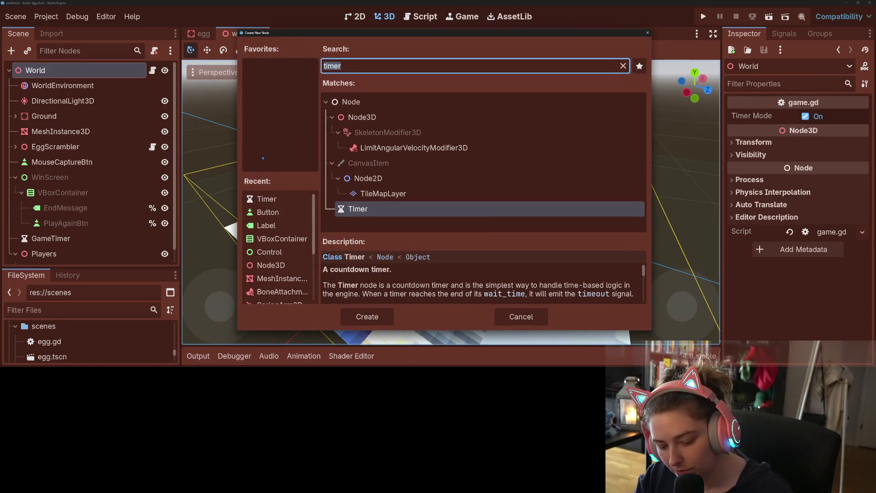
type("lab")
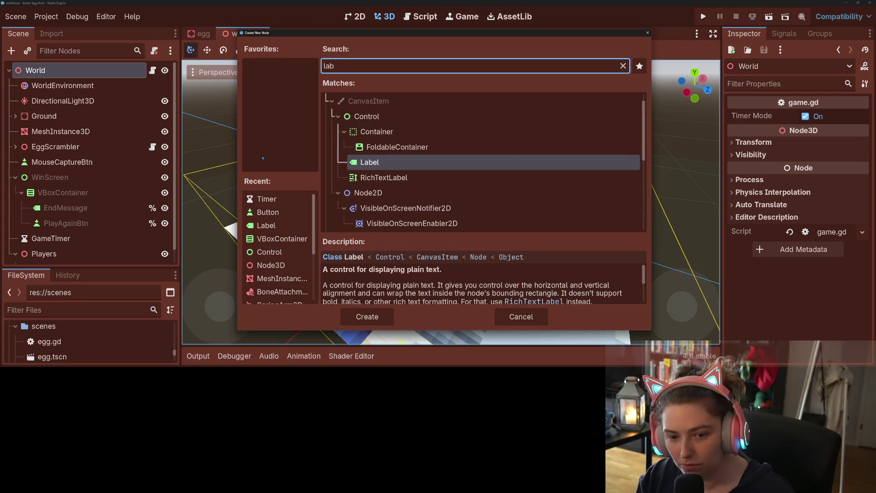
key("Return")
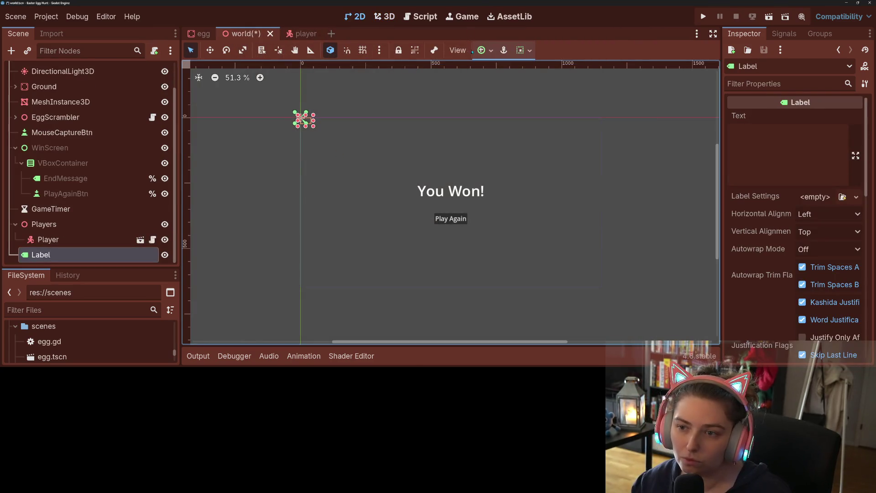
left_click(484, 51)
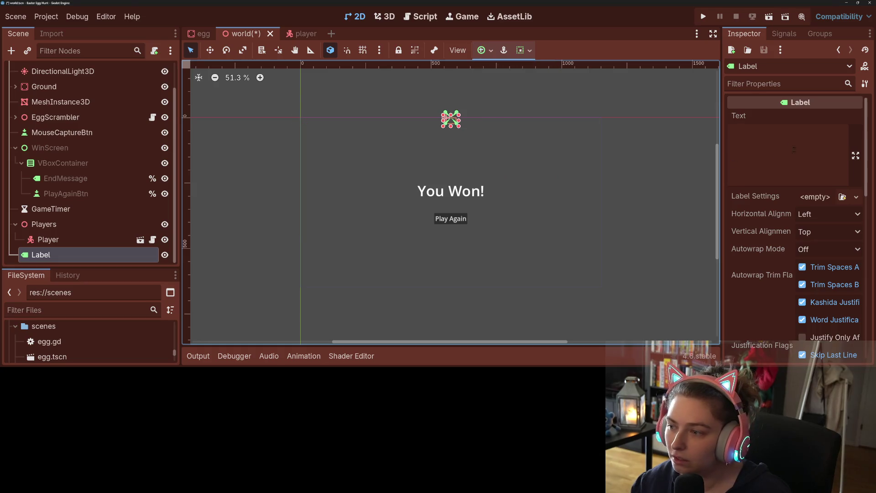
left_click(814, 164)
type("0.0")
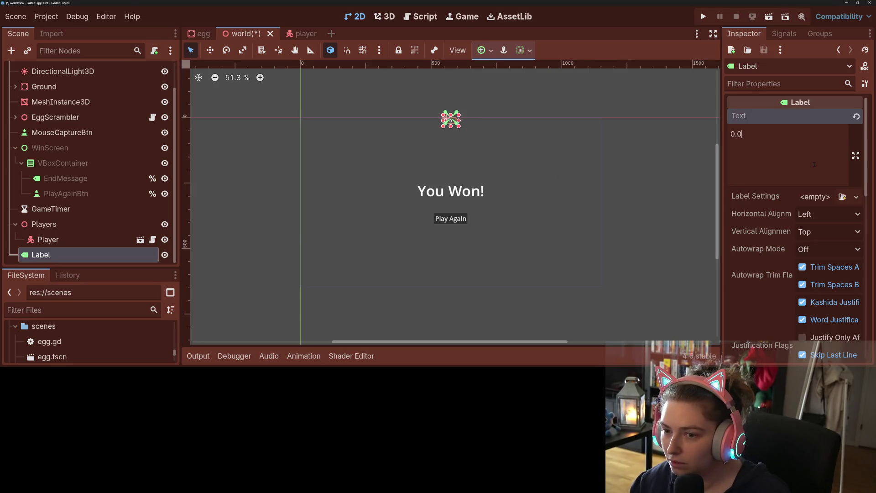
type("0s")
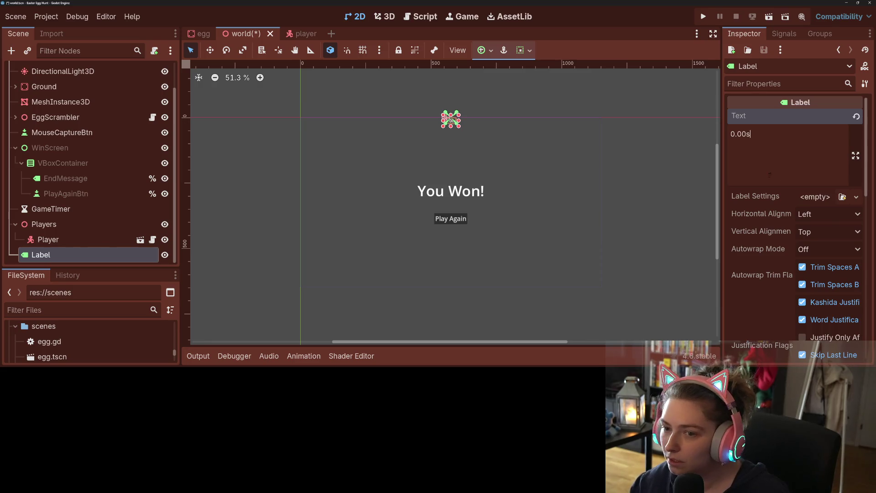
scroll(495, 161, "up", 1)
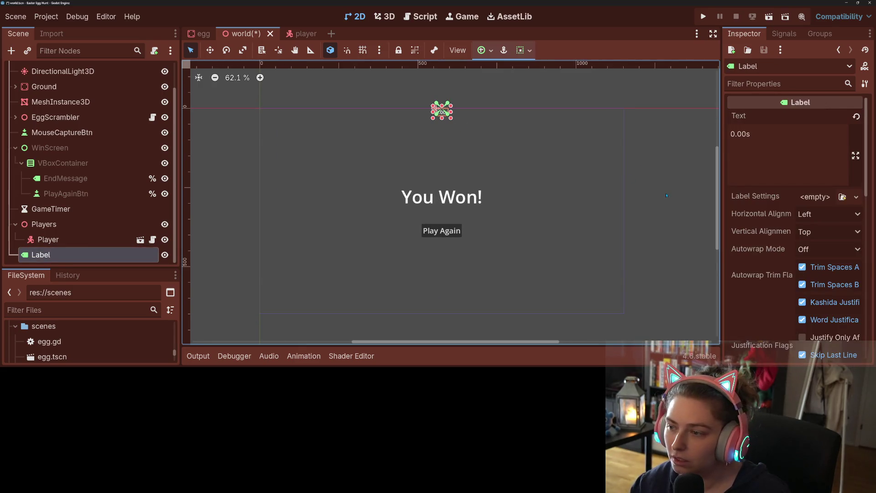
left_click(831, 148)
key("BackSpace")
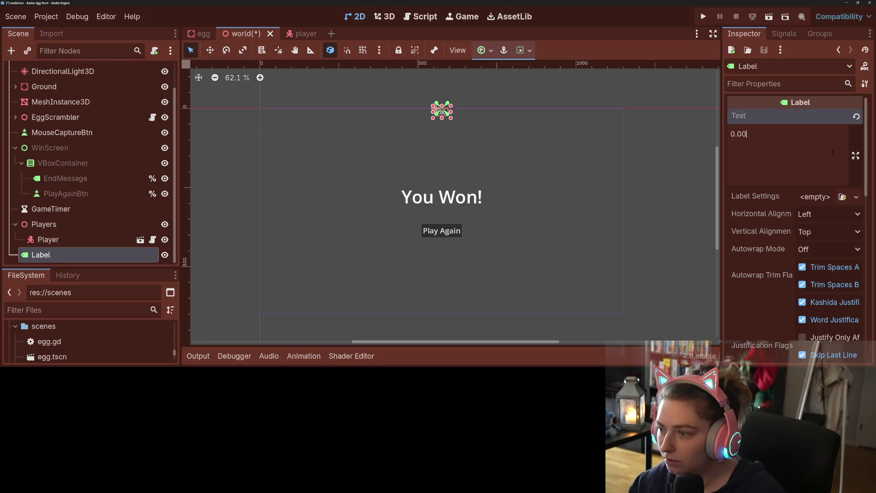
Centre the label text horizontally and give it new label settings with font size 32
left_click(821, 213)
left_click(814, 242)
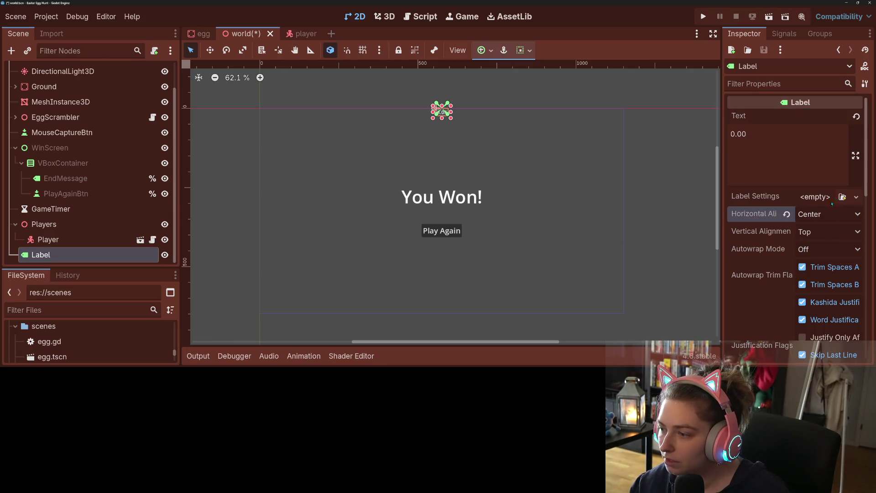
left_click(823, 197)
left_click(831, 224)
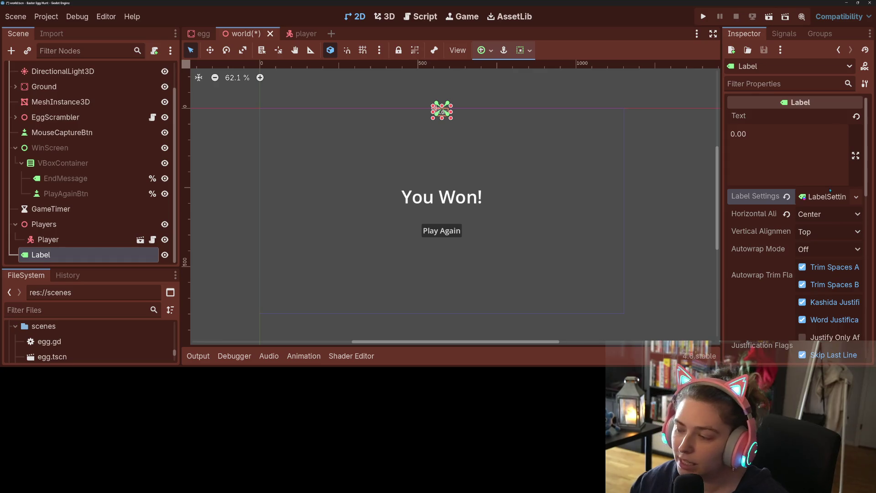
left_click(822, 198)
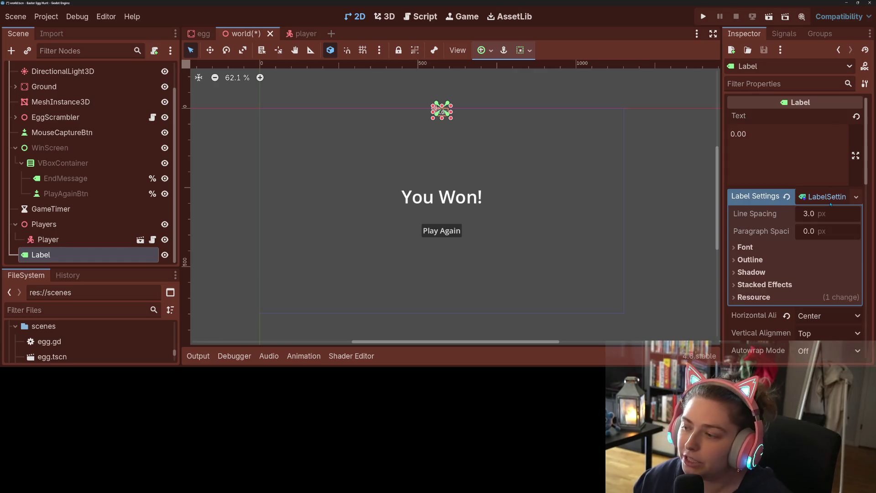
left_click(770, 246)
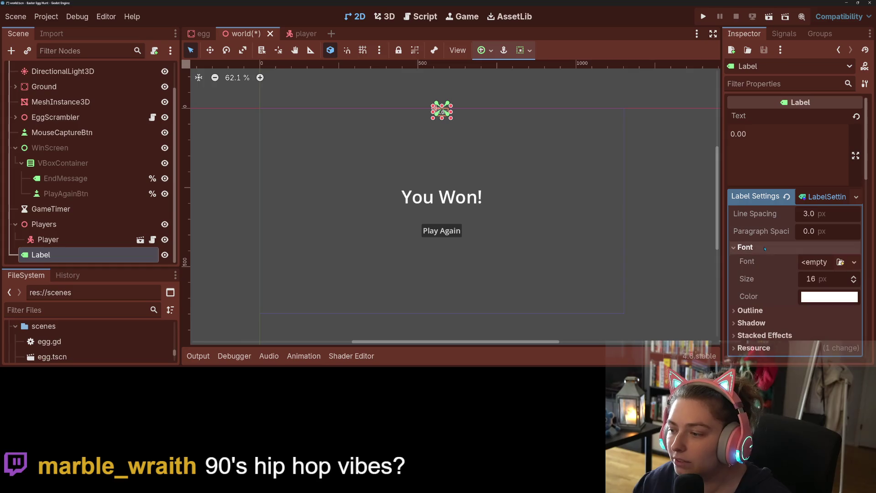
left_click(826, 279)
type("32")
key("Return")
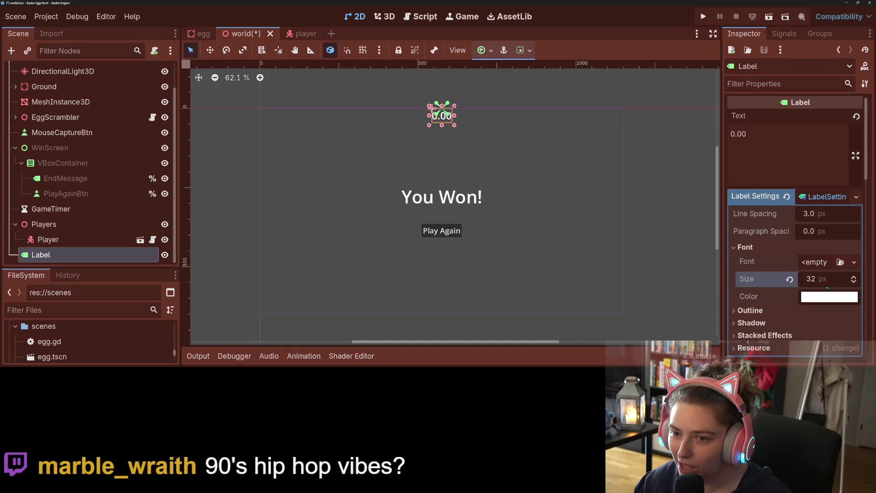
Rename the label node to TimerLbl and save the world scene
right_click(63, 255)
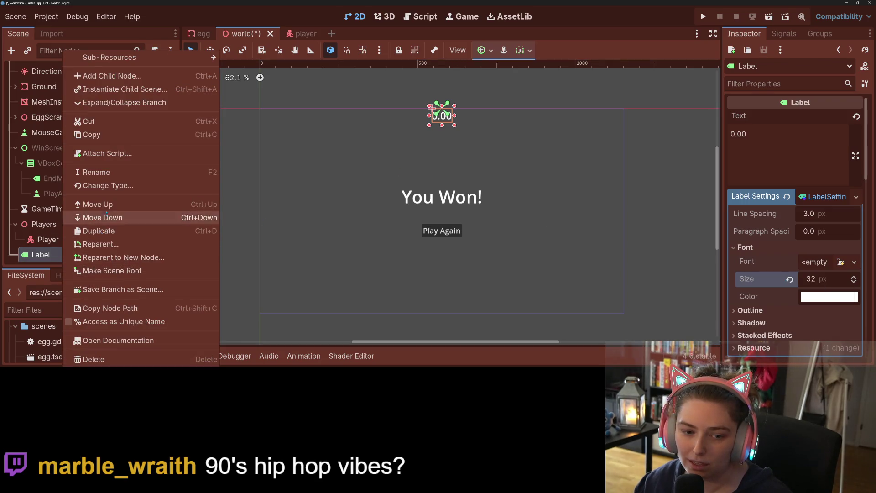
left_click(112, 172)
type("TimerL")
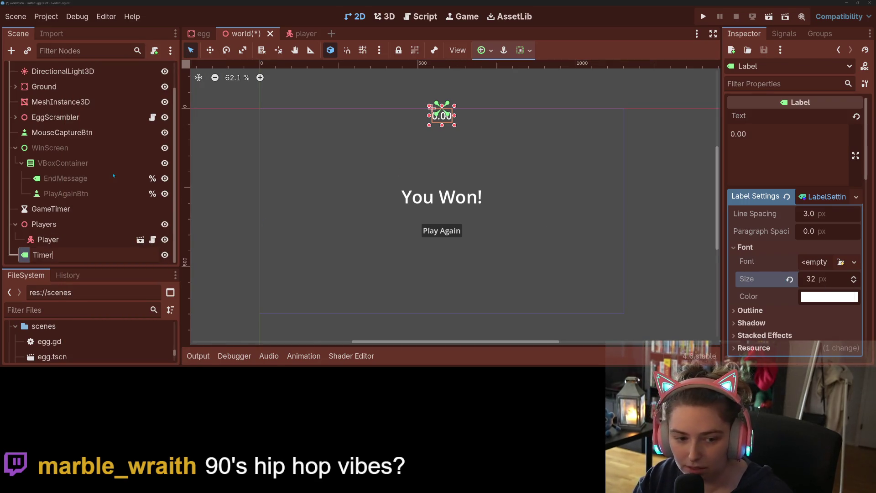
type("able")
key("BackSpace")
key("BackSpace")
key("BackSpace")
type("l")
key("Return")
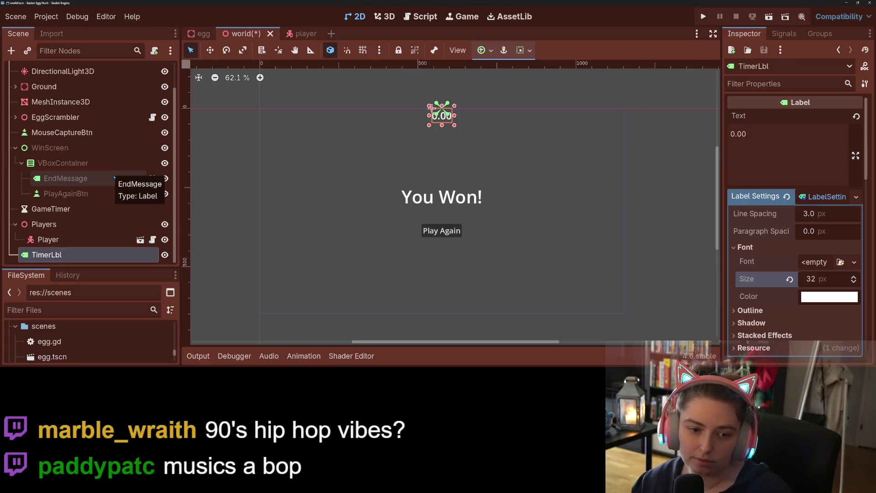
key("ctrl+s")
scroll(121, 132, "up", 2)
left_click(152, 70)
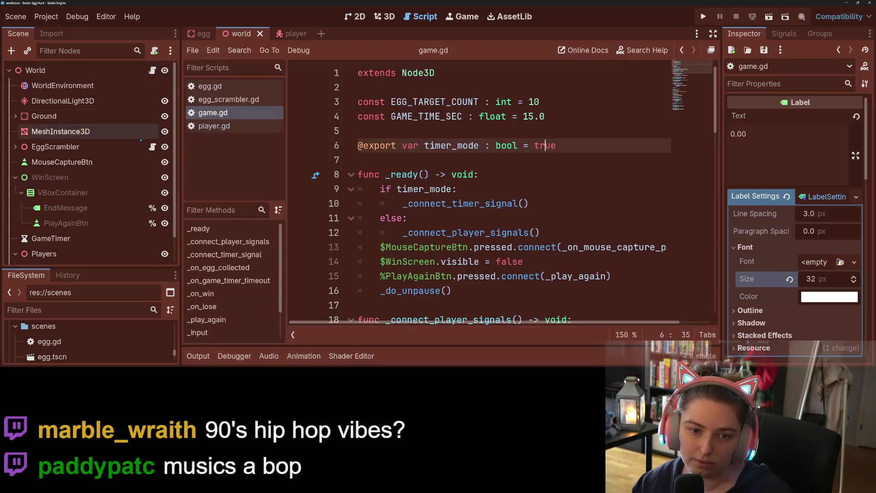
Add $TimerLbl.visible = false after _connect_player_signals() in _ready's else-branch
scroll(91, 133, "down", 2)
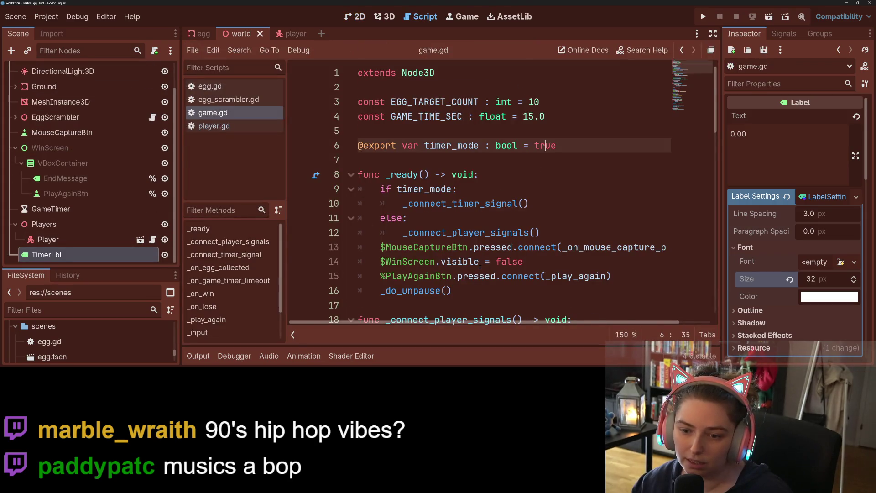
scroll(420, 192, "down", 2)
left_click(421, 103)
double_click(421, 117)
double_click(419, 102)
left_click(546, 115)
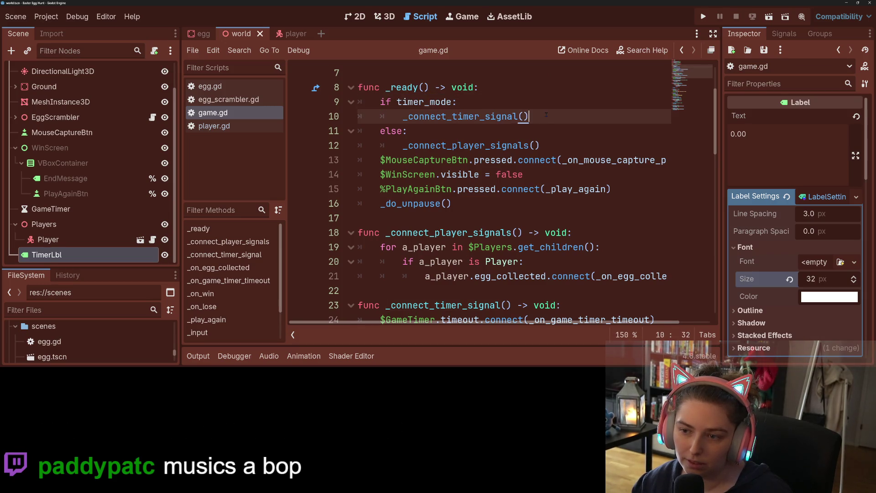
left_click(561, 148)
key("Return")
type("$")
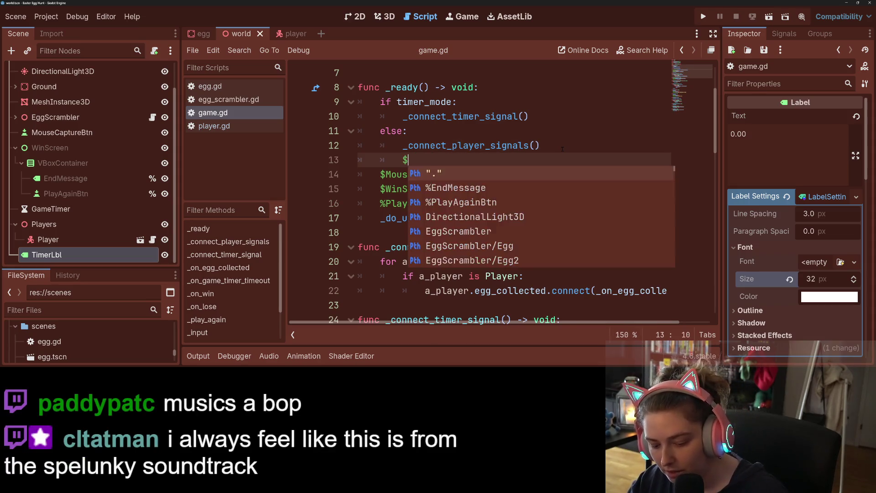
type("Ti")
key("Return")
type(".visible = false")
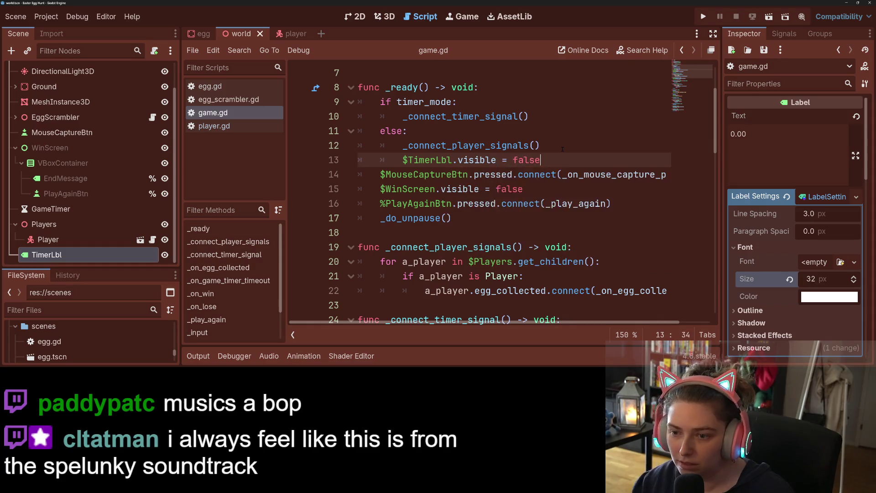
Select $TimerLbl on line 13 and review the surrounding _ready code
left_click(417, 145)
double_click(417, 161)
left_click_drag(402, 160, 451, 158)
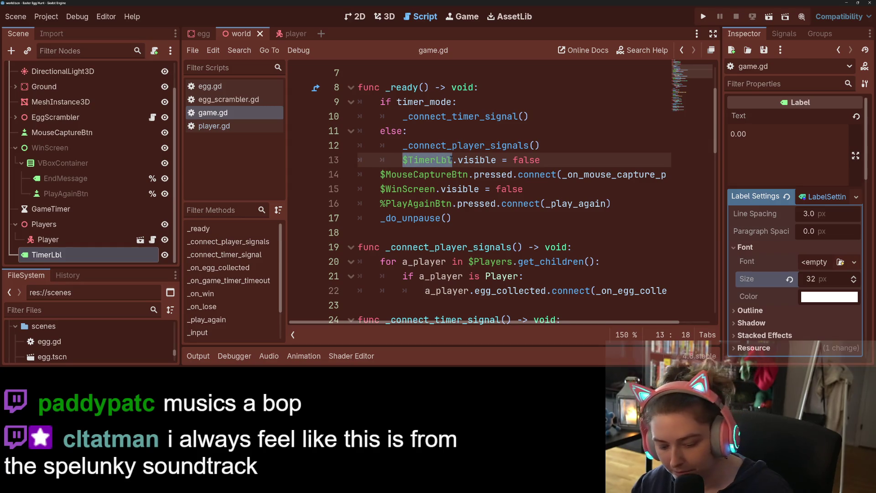
scroll(451, 158, "down", 3)
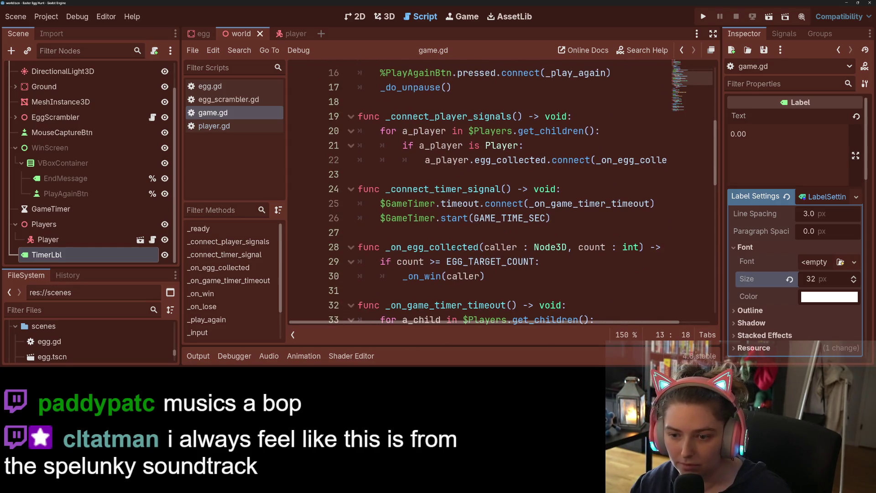
scroll(451, 159, "up", 3)
left_click(461, 189)
left_click(430, 116)
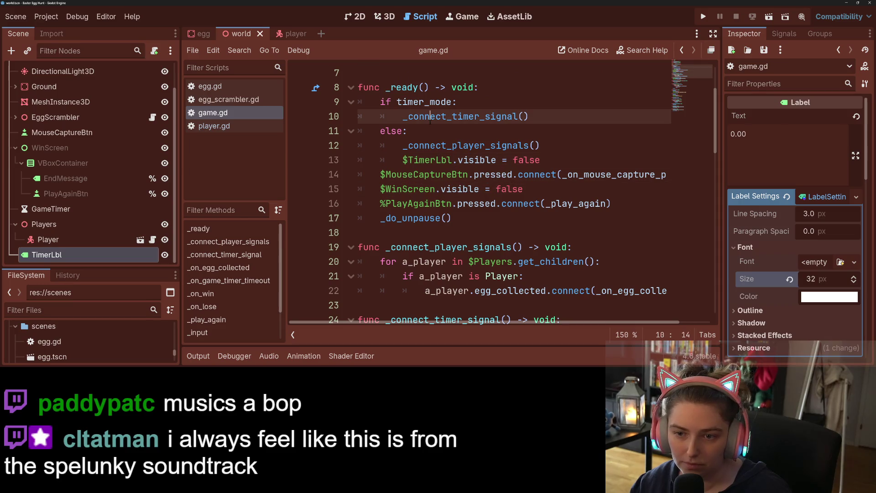
left_click(425, 146)
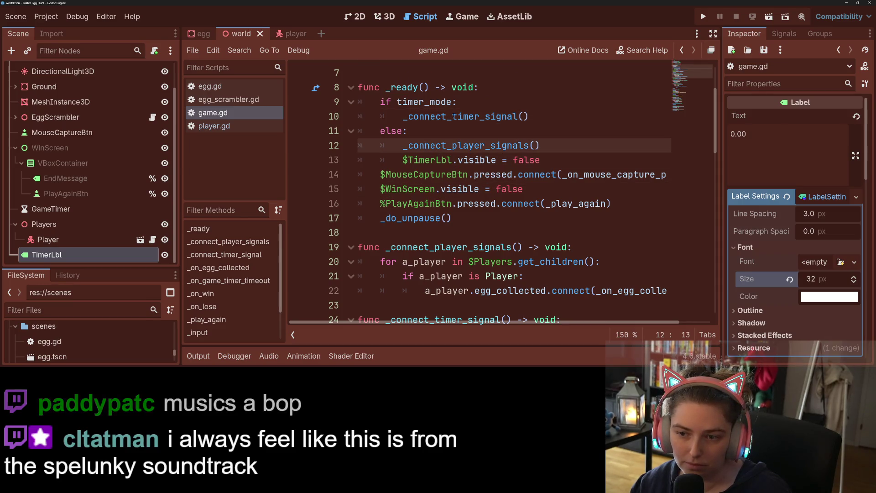
Inspect the GameTimer node in the scene tree, closing its context menu unused
double_click(455, 120)
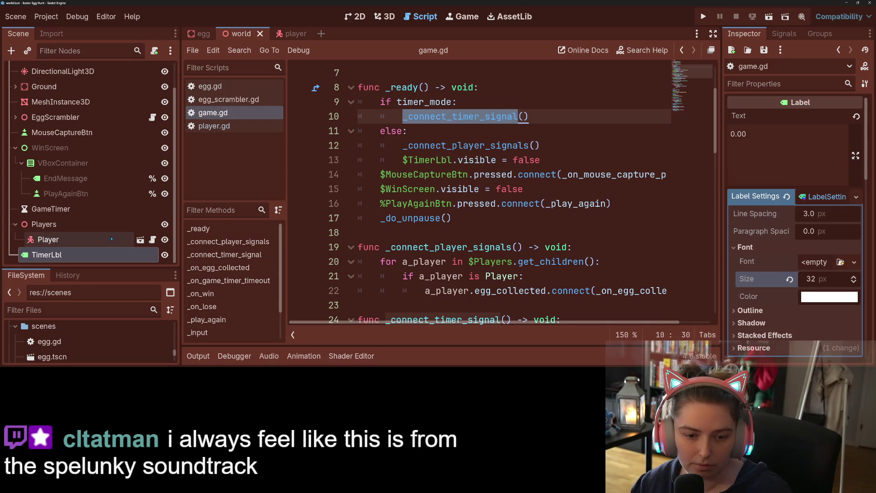
left_click(132, 208)
right_click(134, 209)
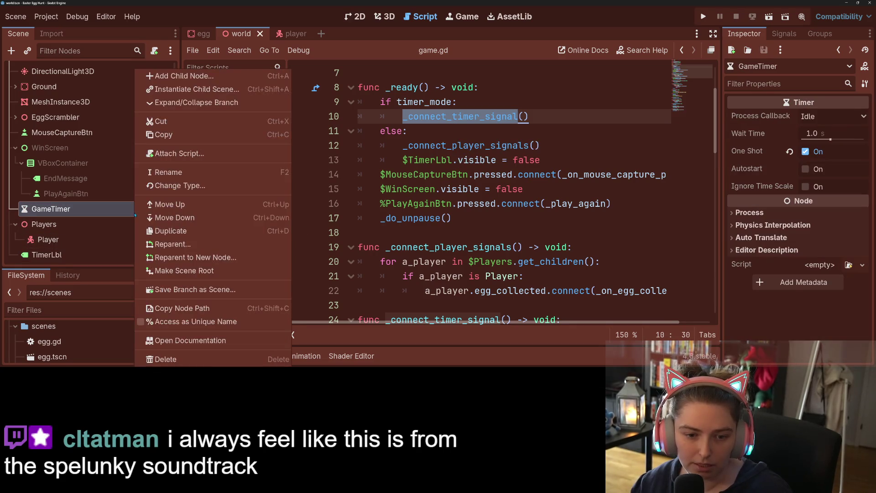
left_click(67, 257)
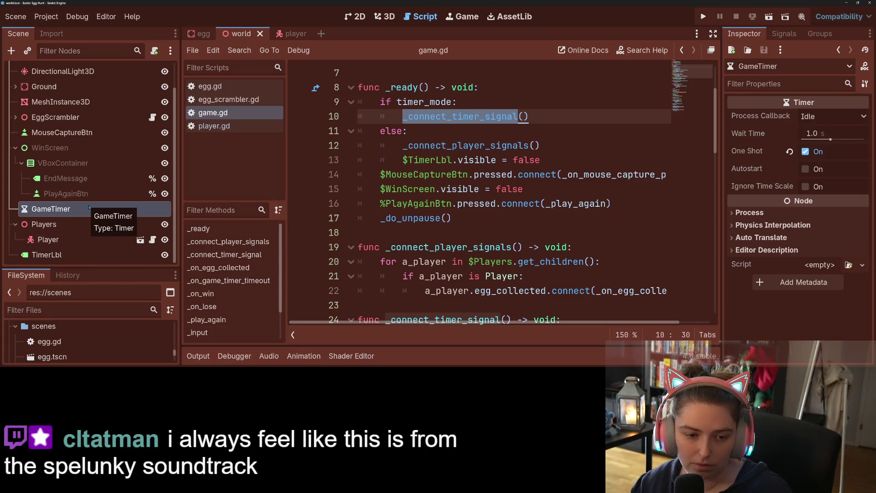
scroll(522, 264, "down", 12)
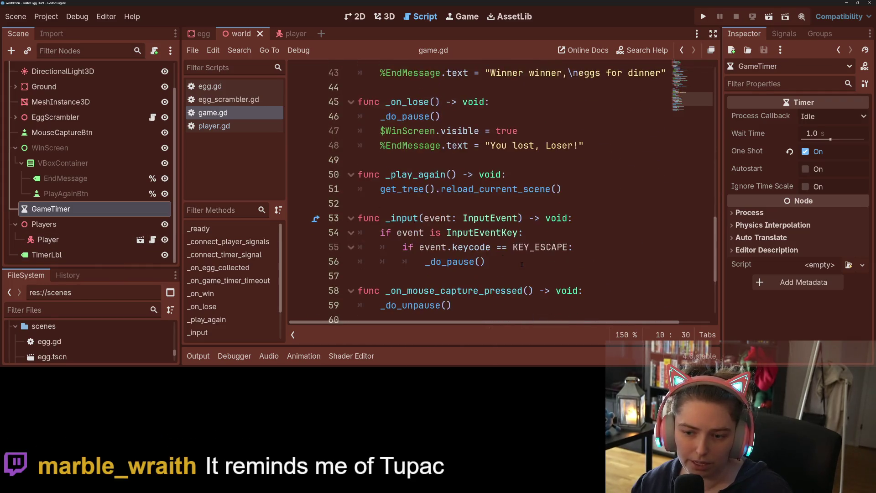
scroll(522, 264, "down", 3)
scroll(522, 264, "up", 16)
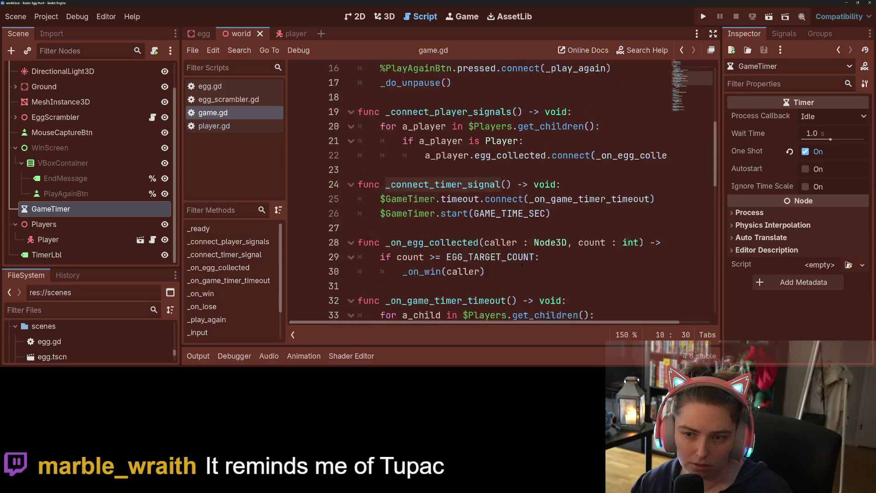
Add a _process function below _ready containing an 'if timer_mode:' check
left_click(502, 220)
scroll(456, 214, "down", 2)
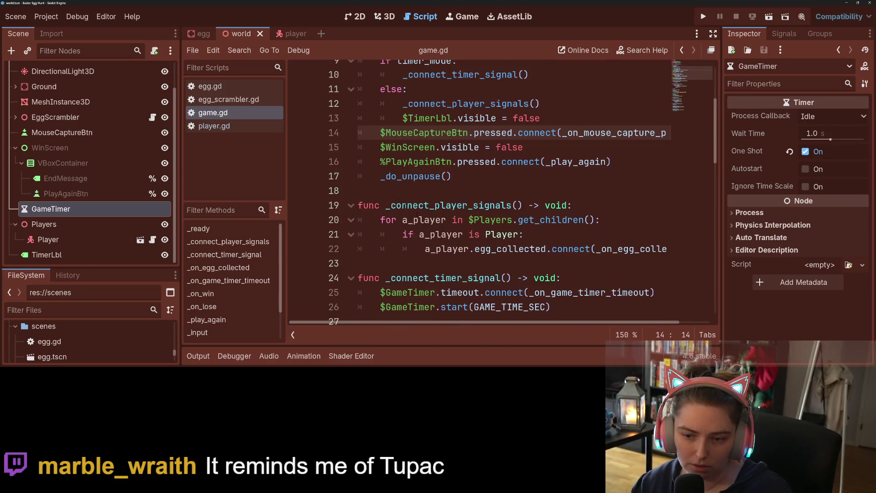
left_click(396, 195)
key("Return")
key("Return")
key("Up")
type("func _pr")
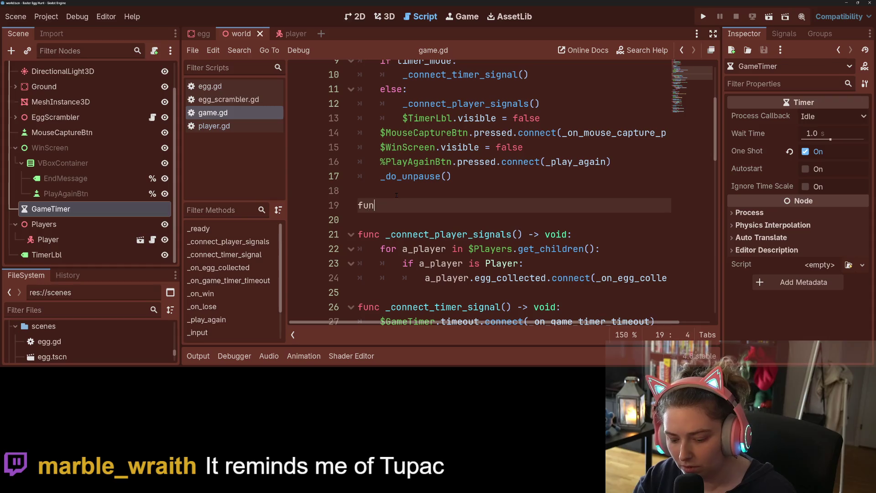
type("o")
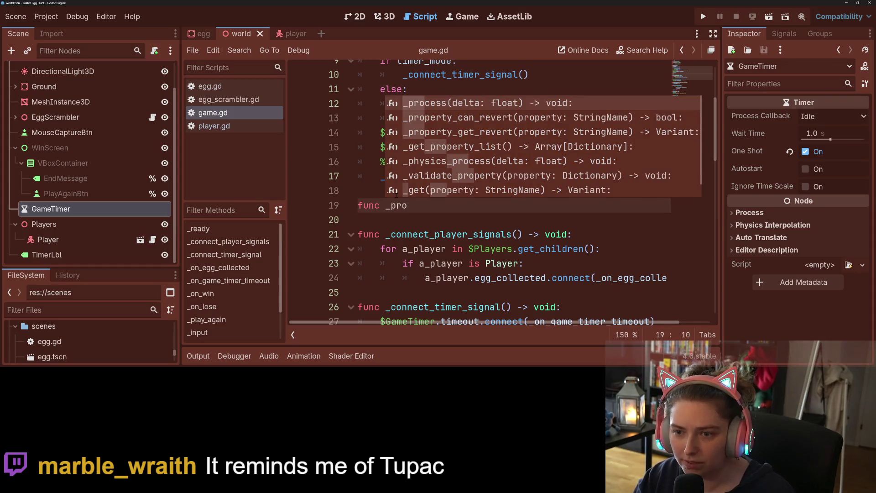
key("Return")
key("Return")
type("if ")
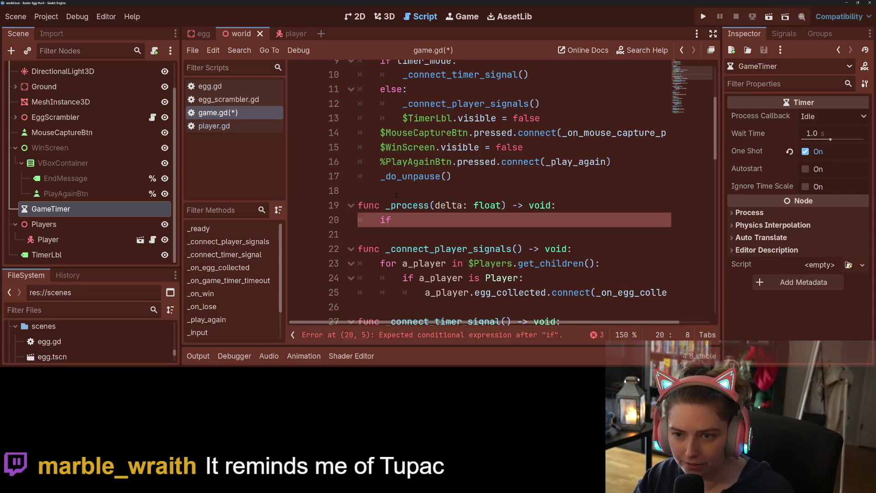
type("ti")
key("Return")
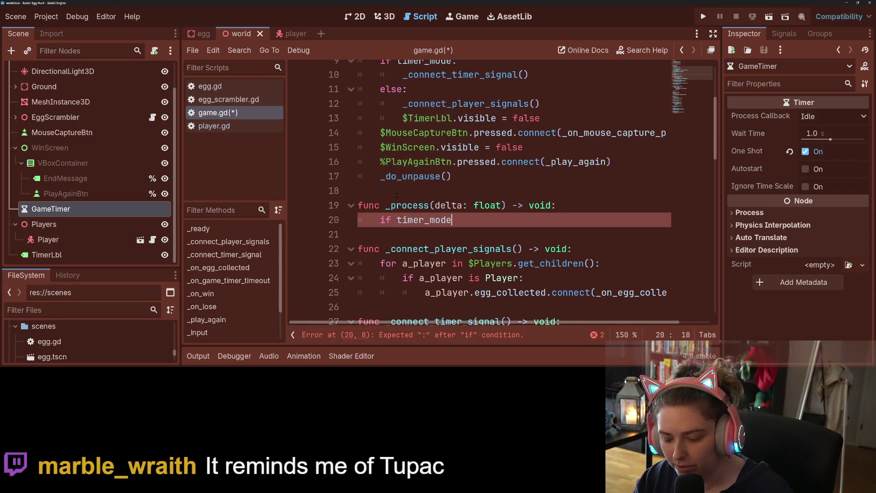
type(":")
key("Return")
Under the if, add $TimerLbl.text = str($GameTimer.time_left) and save game.gd
type("$TimerLbl.")
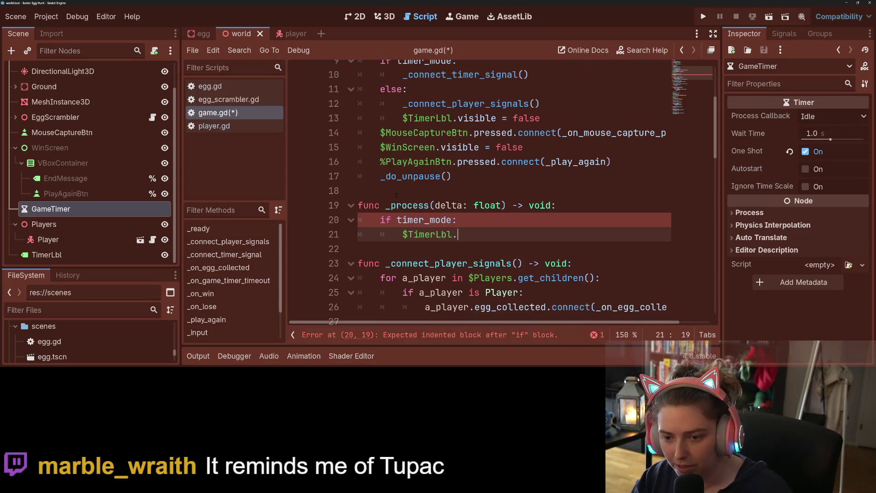
type("text = s")
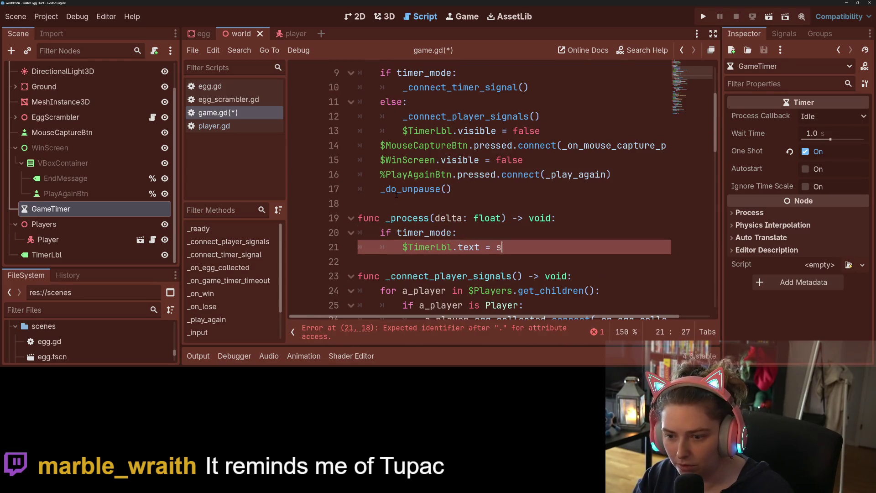
type("tr(")
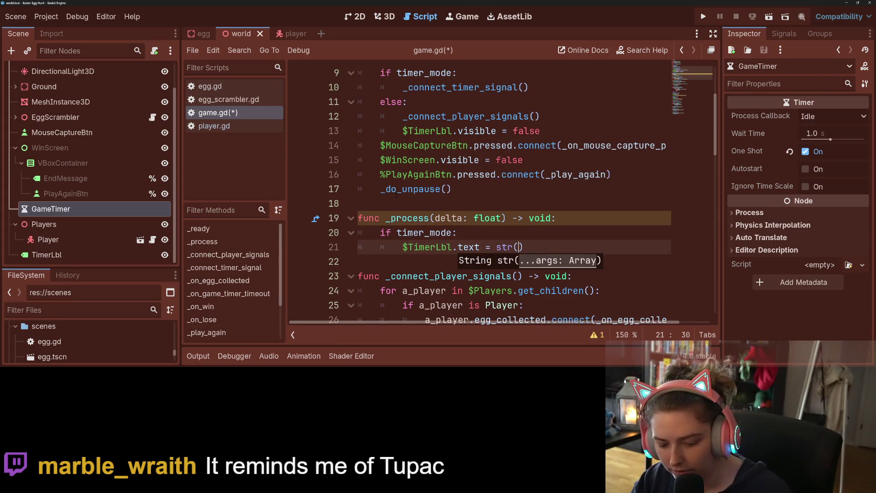
type("$GameTimer.")
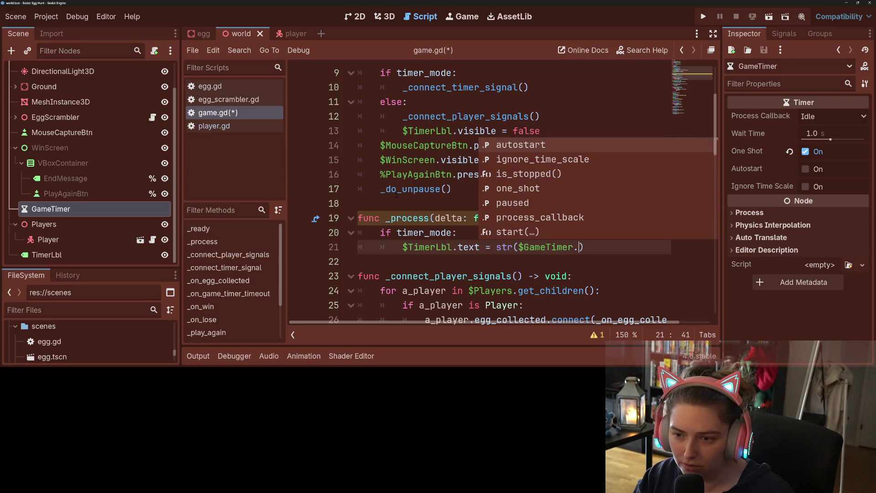
type("re")
key("BackSpace")
key("BackSpace")
type("ti")
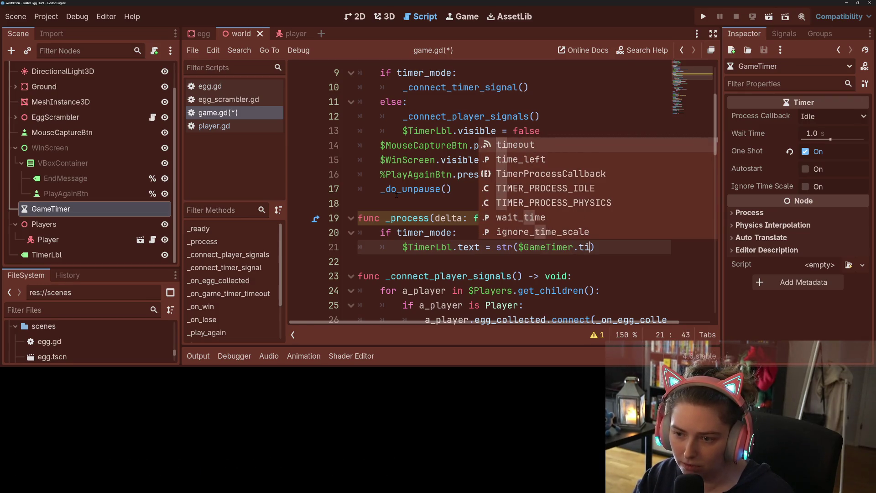
key("Down")
key("Return")
key("ctrl+s")
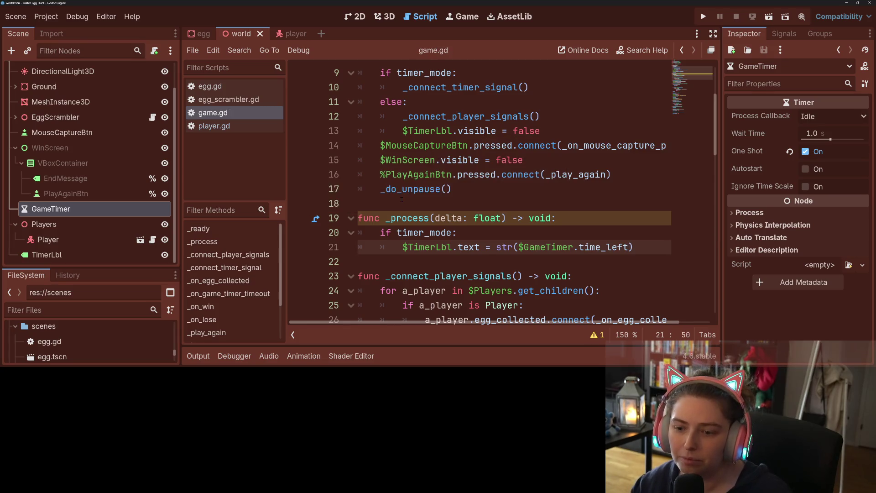
Rename the _process parameter from delta to _delta
left_click(548, 266)
left_click(647, 247)
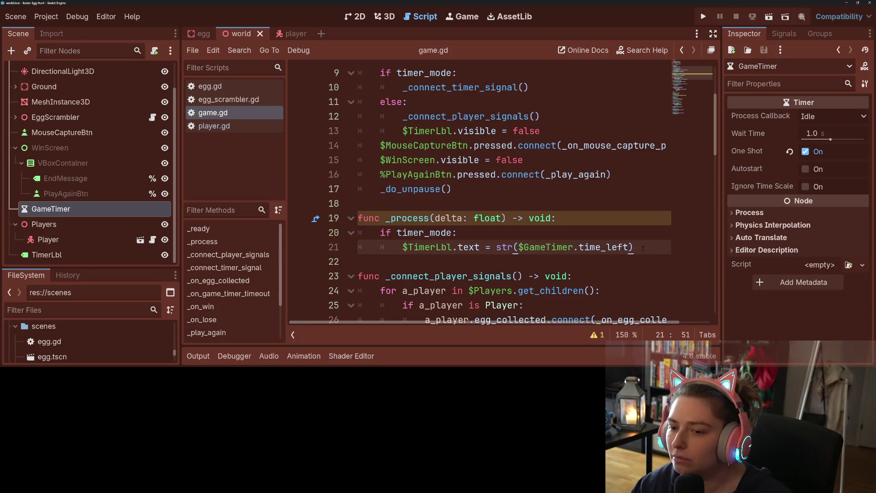
left_click(435, 219)
type("_")
left_click(473, 234)
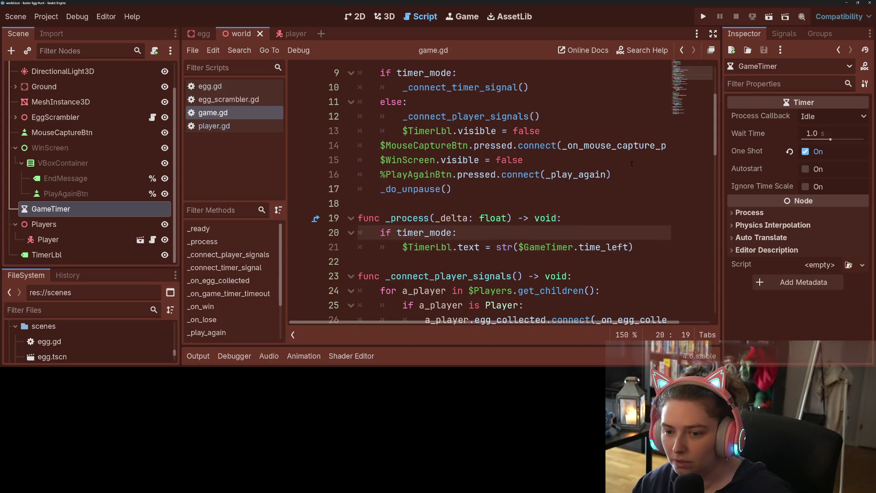
left_click(572, 247)
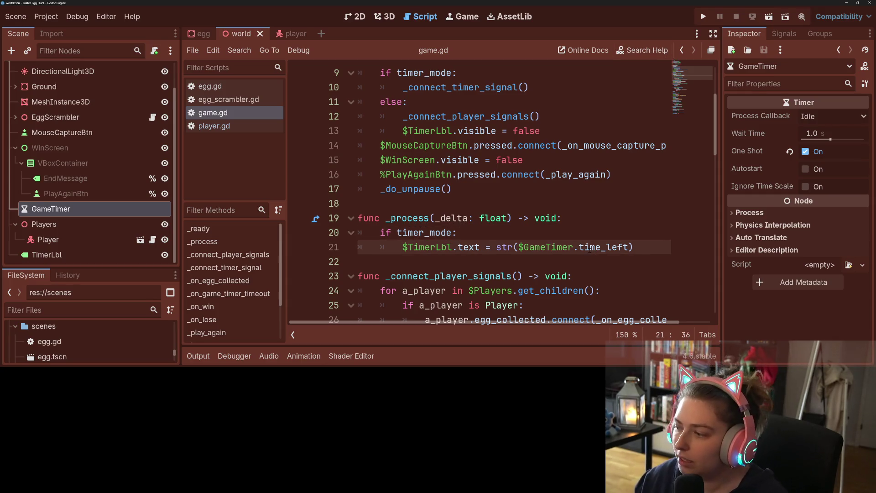
mouse_move(582, 254)
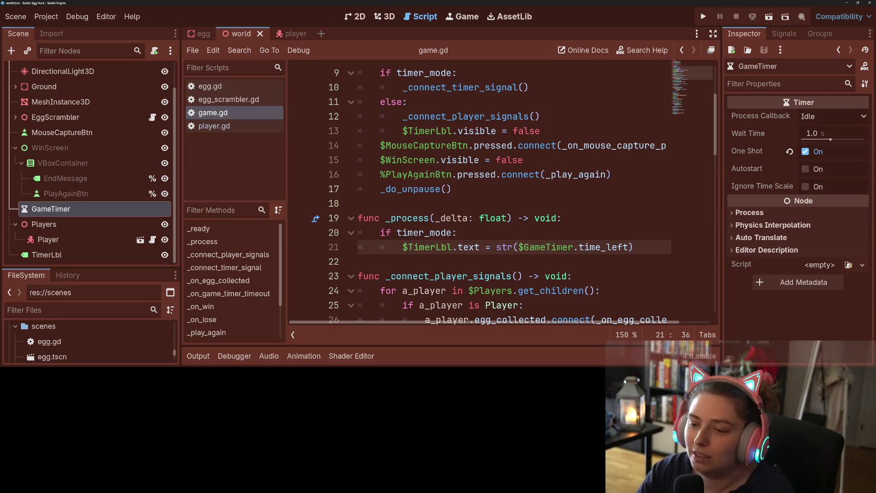
Check the TimerLbl line, then switch to File Explorer showing Game Projects
left_click(497, 247)
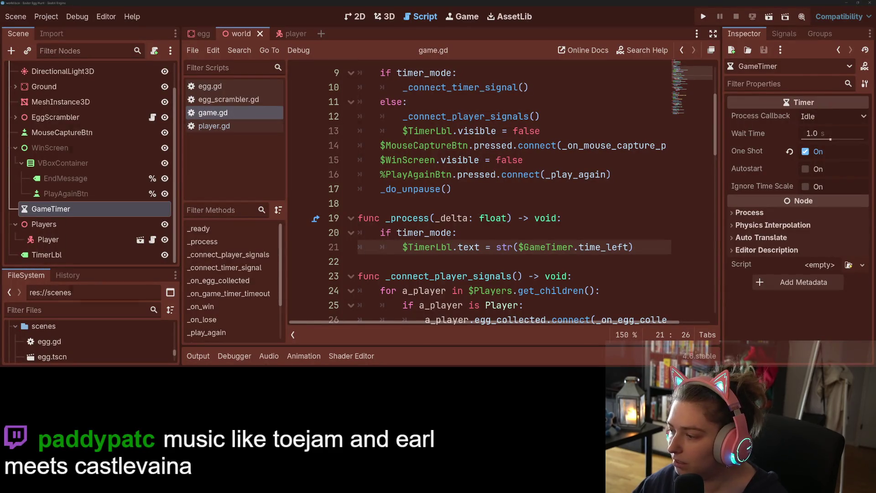
key("alt+Tab")
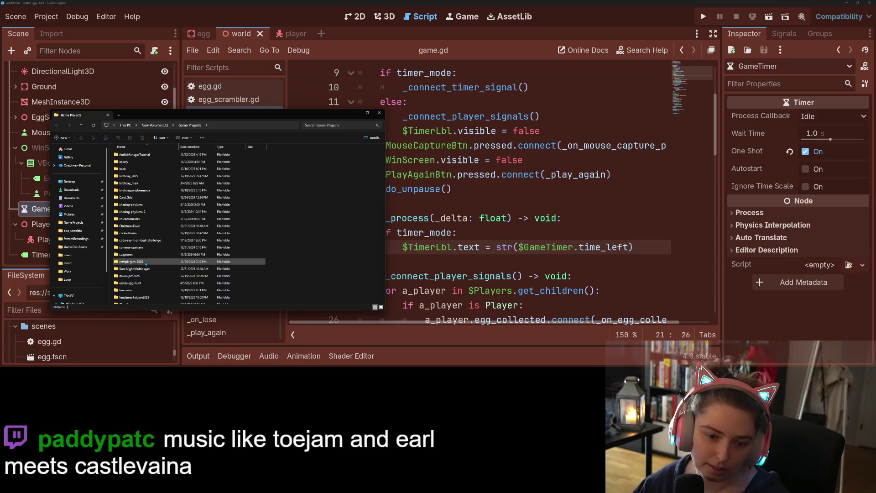
Browse chickenchasers > ui_prefabs > leaderboard and open score_panel.gd in Notepad++
double_click(130, 218)
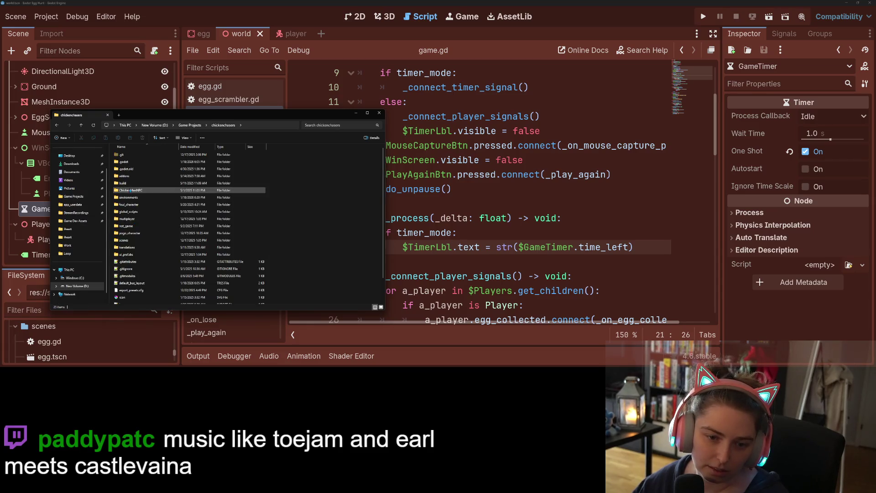
double_click(129, 254)
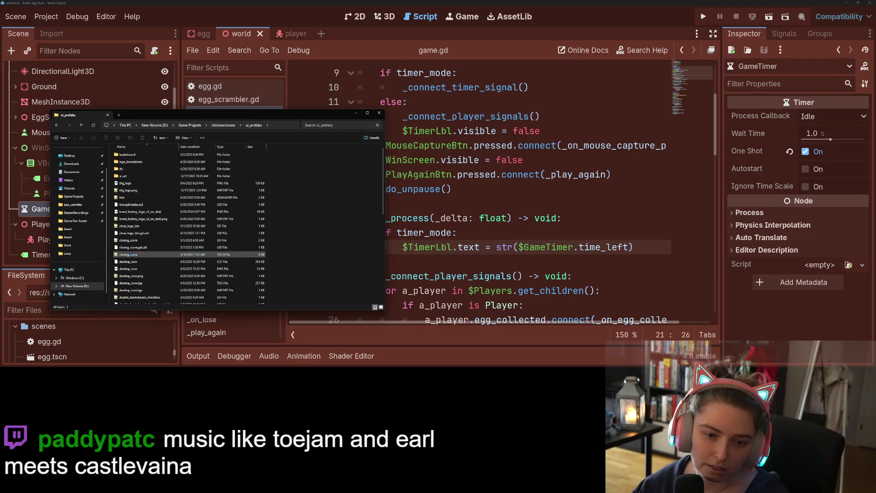
scroll(139, 211, "down", 8)
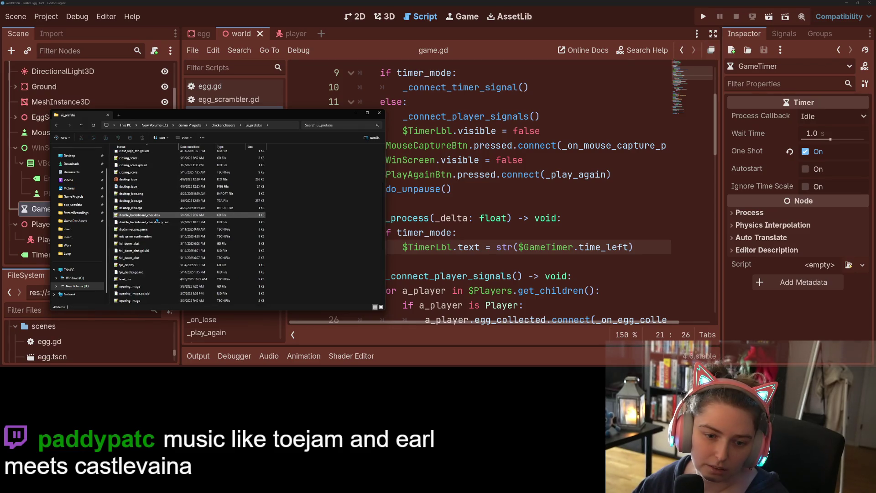
scroll(166, 248, "down", 2)
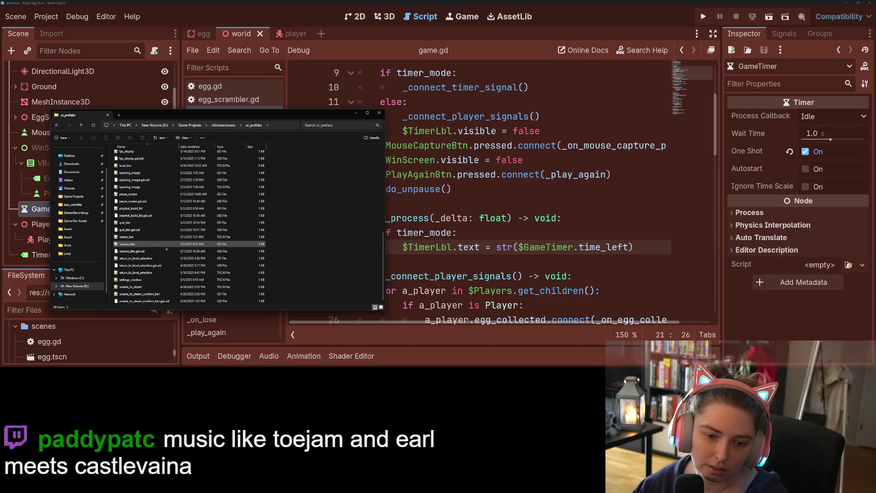
scroll(132, 277, "up", 1)
scroll(132, 277, "up", 4)
scroll(142, 275, "up", 4)
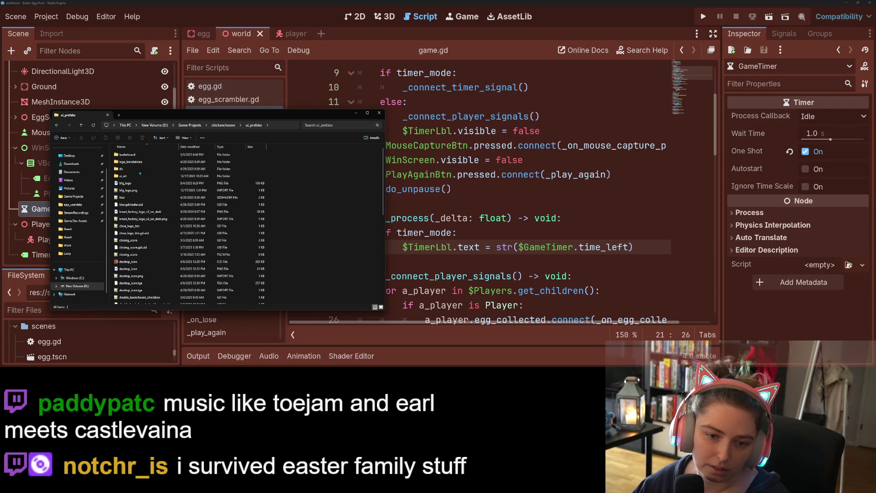
double_click(130, 155)
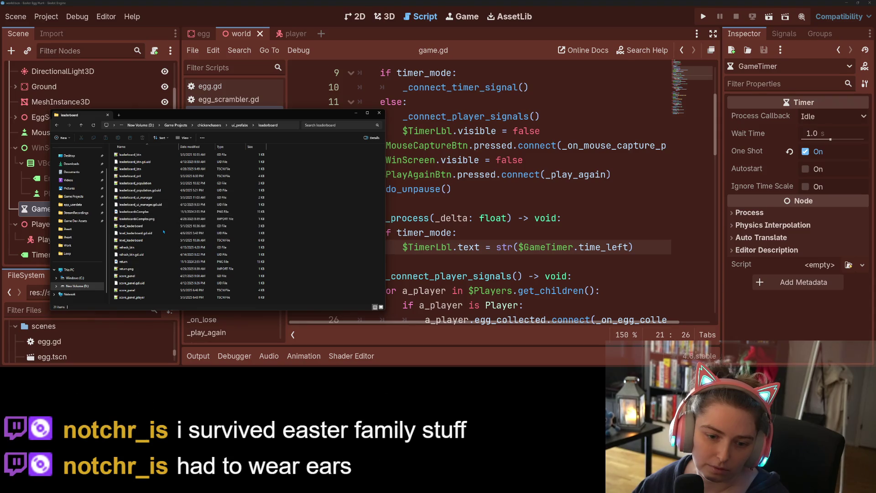
double_click(161, 277)
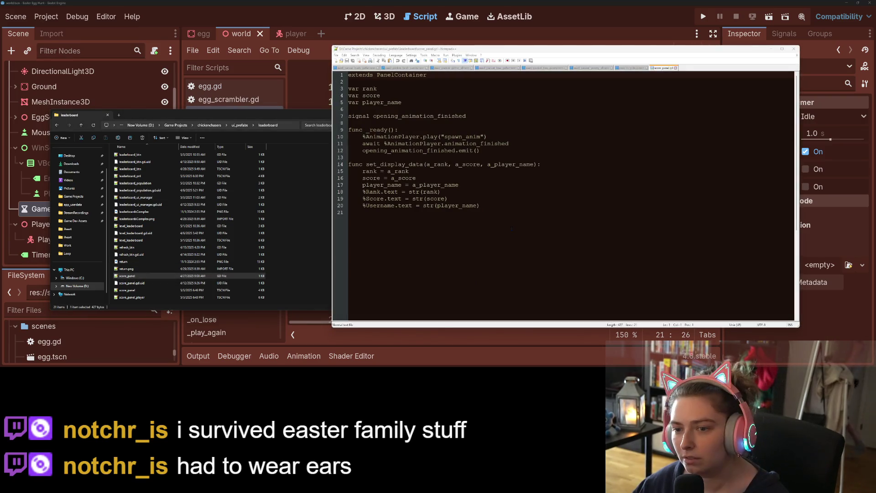
Highlight score's uses in score_panel.gd, then open closing_score.tscn and closing_score.gd
left_click(511, 229)
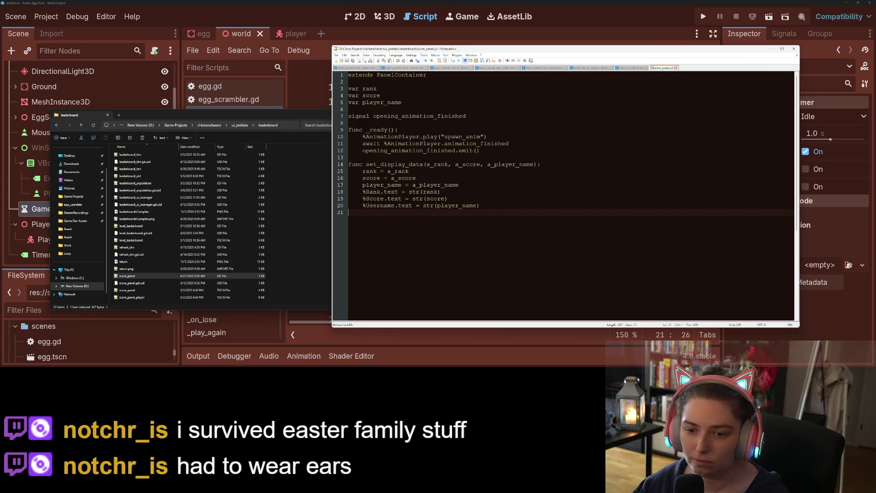
double_click(435, 198)
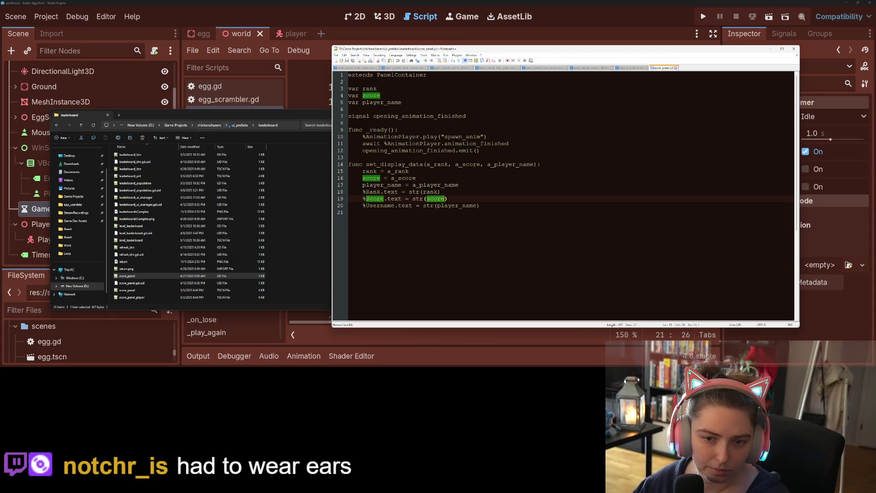
left_click(227, 125)
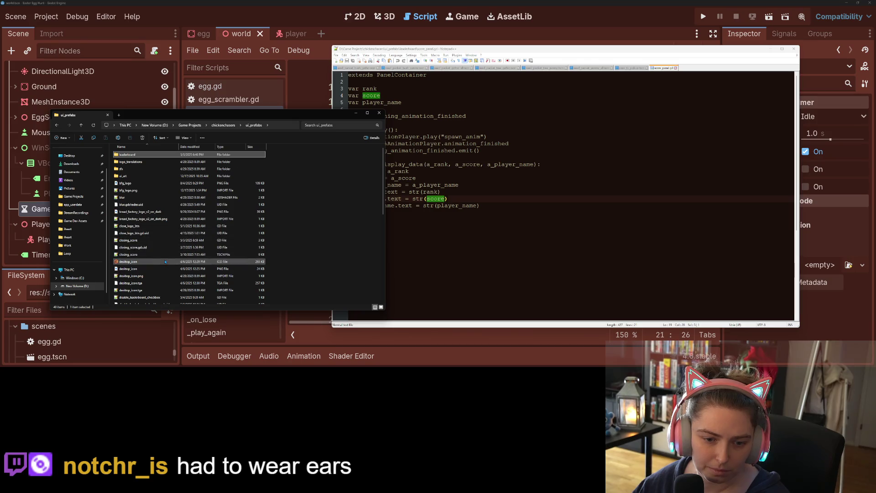
double_click(164, 255)
double_click(164, 240)
Scroll through closing_score.gd's grow_pnl and play_best_score_effects code, then return to chickenchasers
scroll(485, 233, "down", 2)
scroll(485, 233, "down", 10)
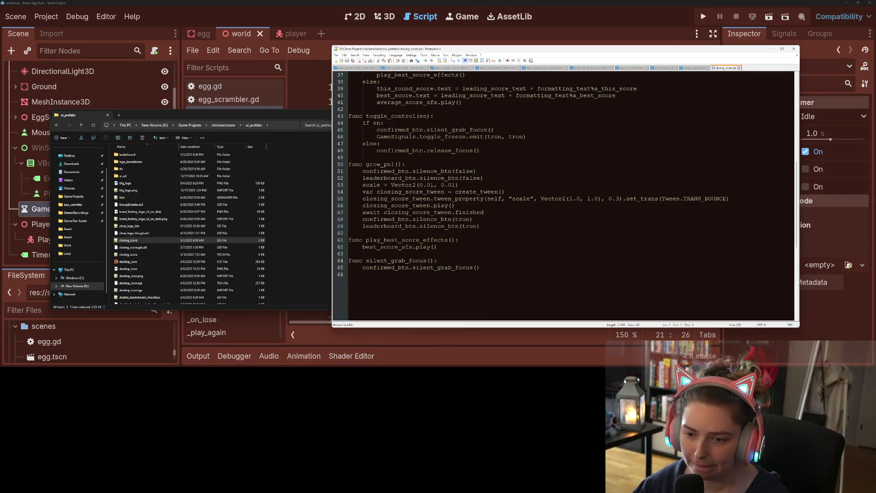
scroll(485, 233, "up", 3)
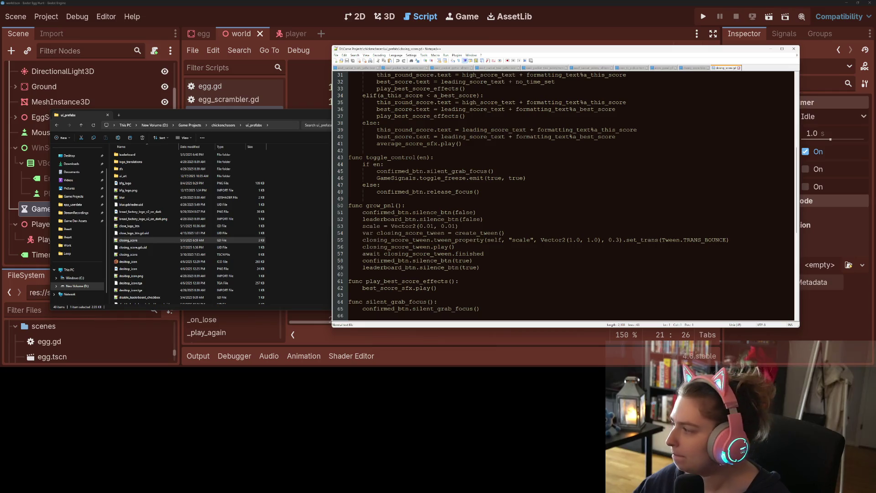
left_click(683, 274)
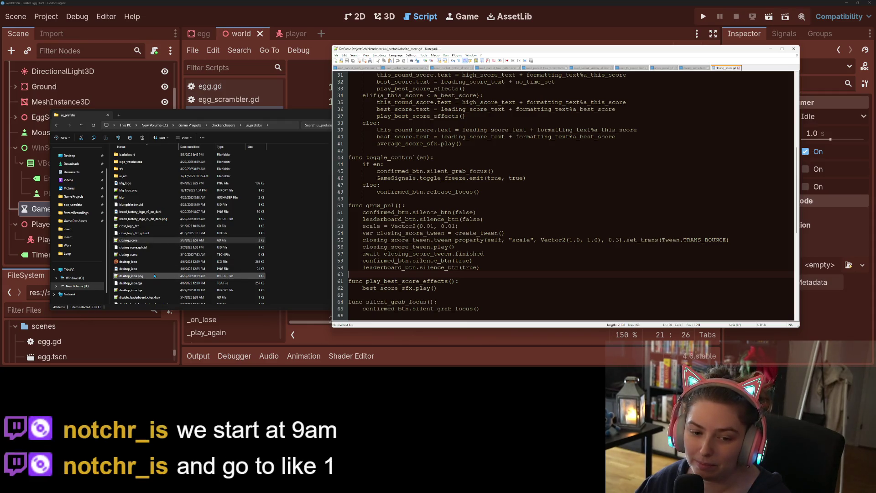
scroll(155, 274, "down", 4)
scroll(154, 274, "down", 5)
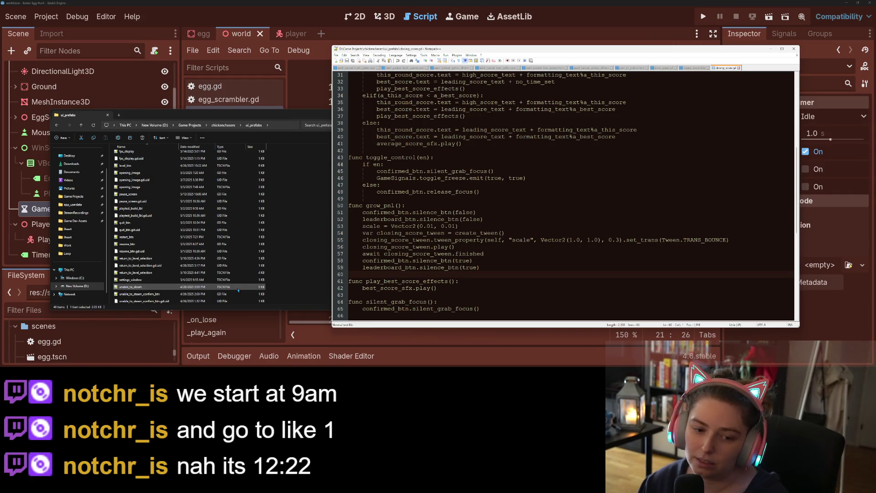
scroll(195, 287, "up", 7)
scroll(195, 287, "up", 3)
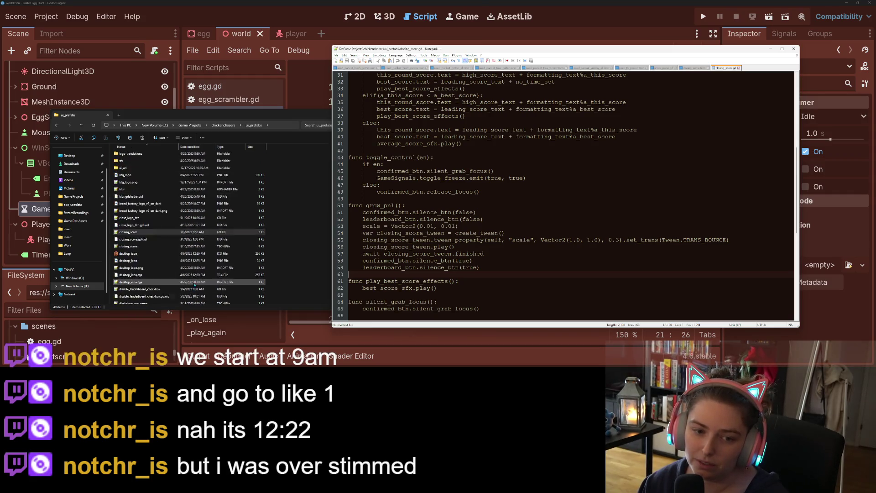
left_click(223, 125)
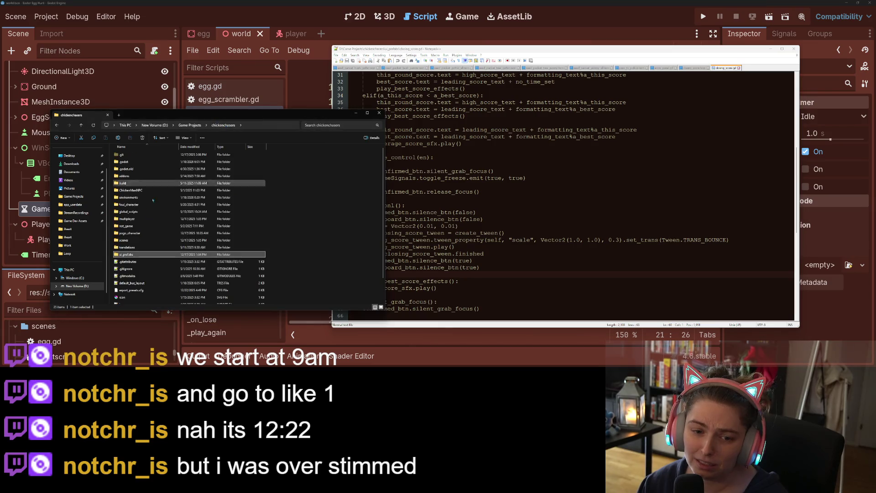
Browse the chickenchasers scenes and environments folders, then go up to Game Projects
double_click(136, 241)
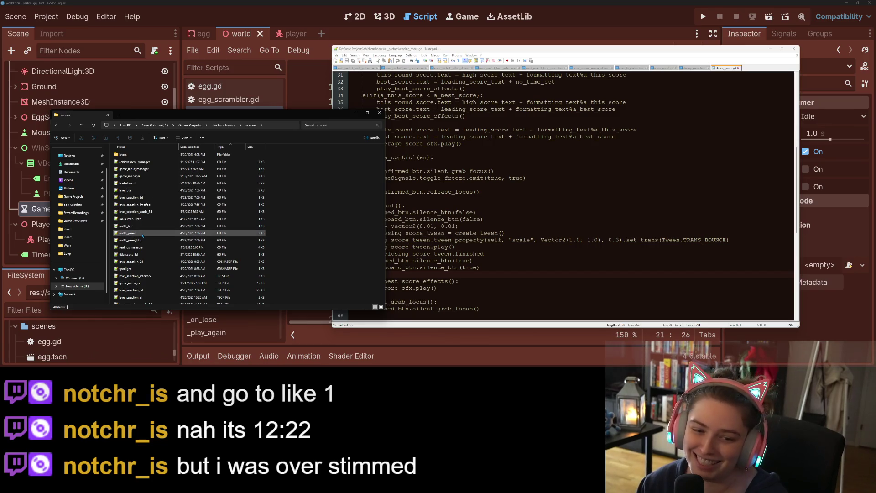
scroll(143, 235, "down", 1)
scroll(175, 260, "down", 2)
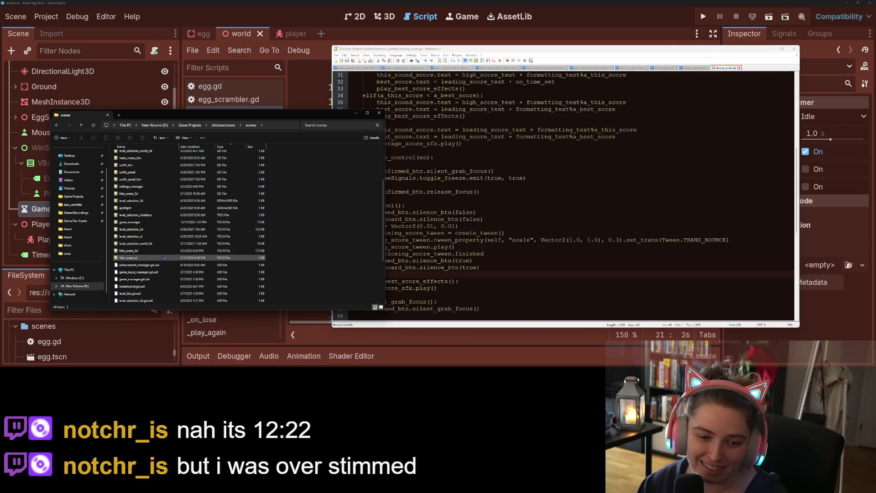
scroll(151, 251, "down", 3)
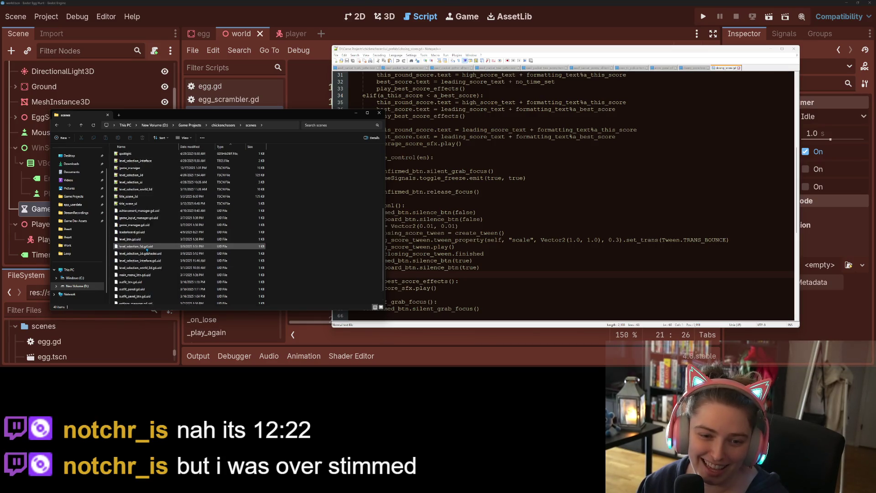
scroll(146, 248, "up", 2)
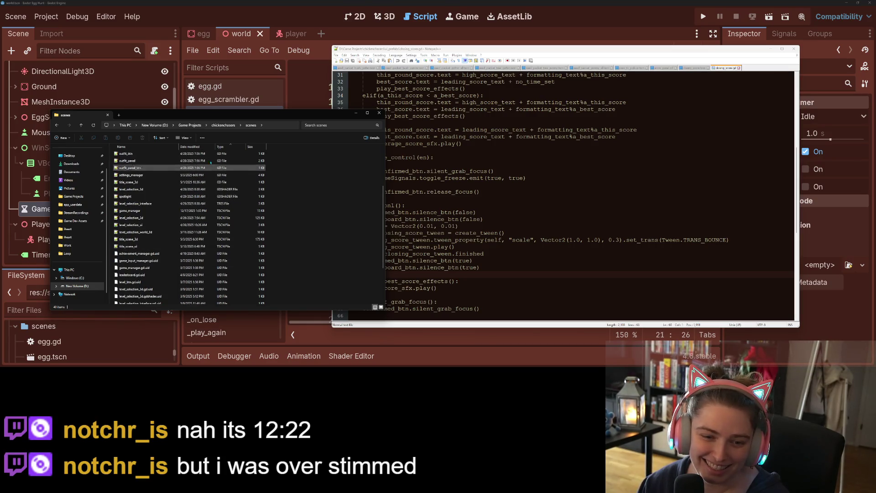
left_click(231, 125)
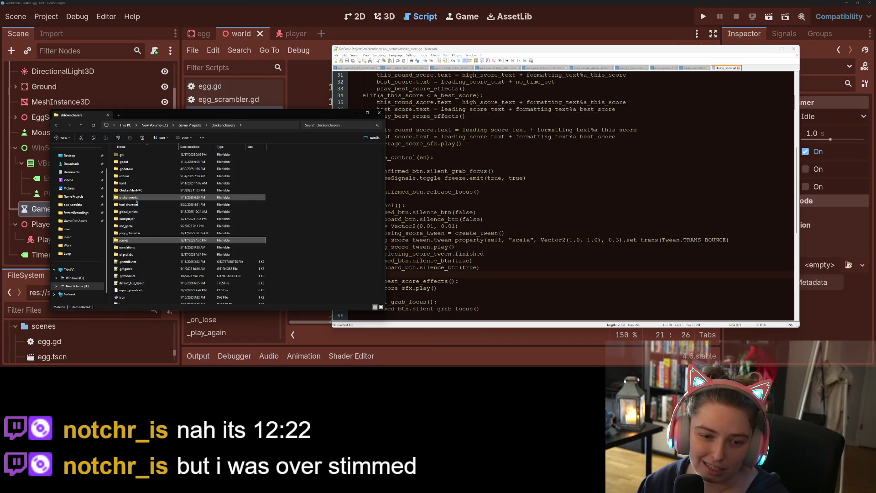
double_click(128, 197)
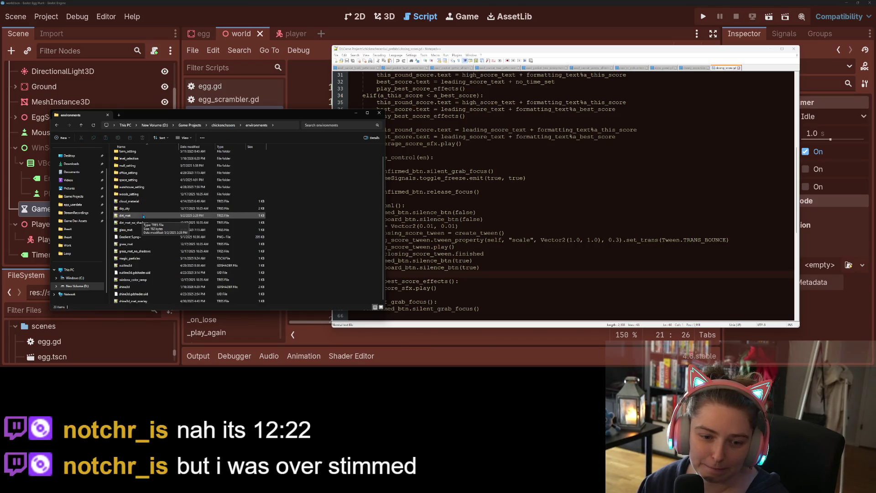
scroll(144, 217, "up", 1)
left_click(200, 126)
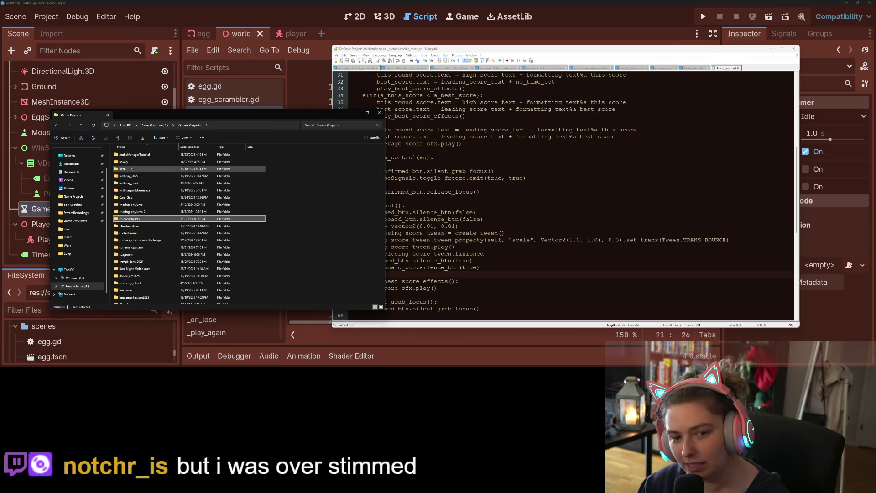